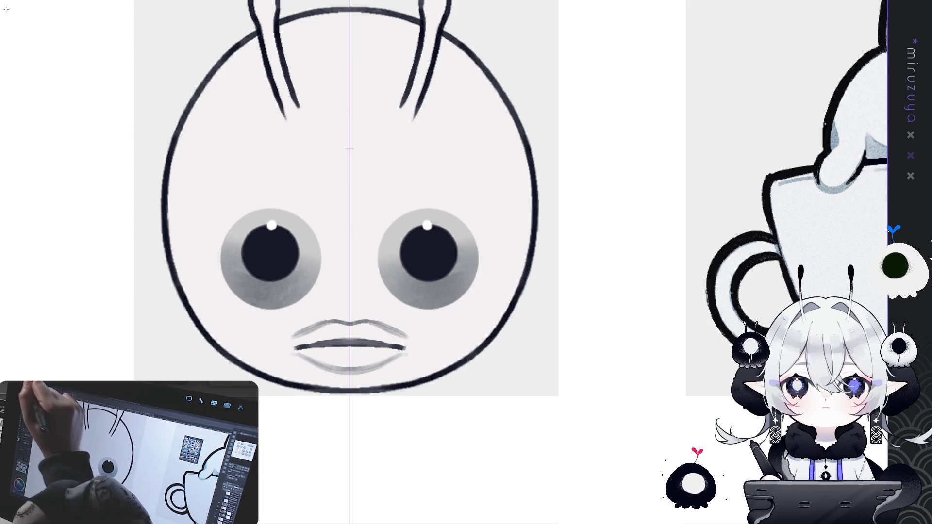
Select the lower face and shrink it from the bottom with Ctrl+T so the eyes sit smaller and higher.
drag(155, 139, 542, 398)
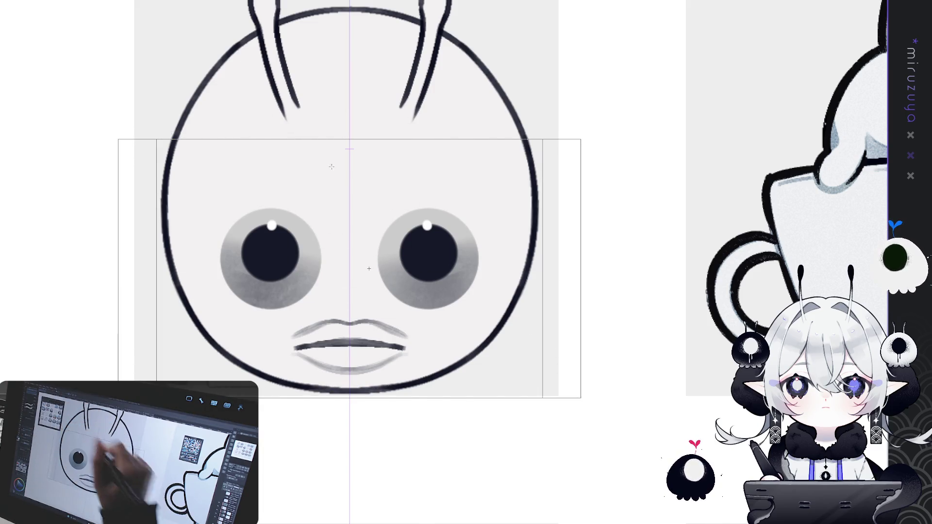
key(ctrl+t)
drag(349, 398, 347, 344)
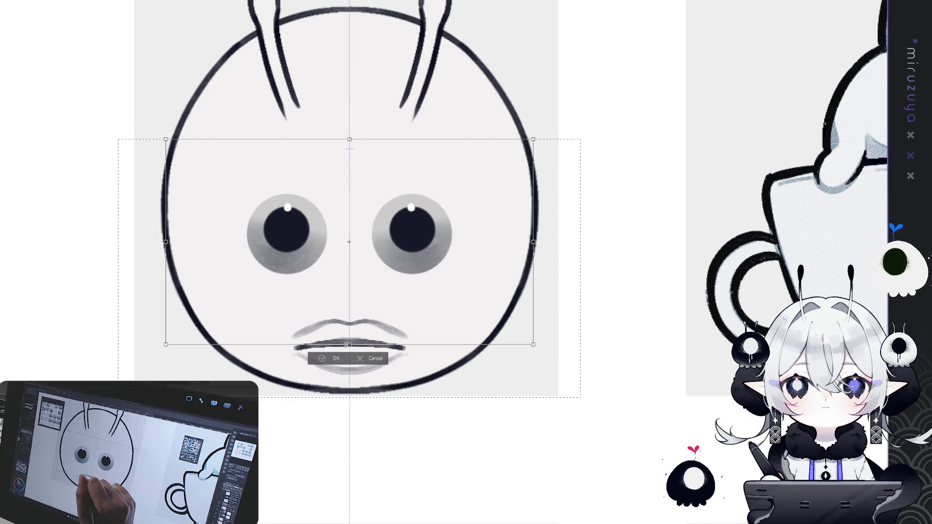
click(338, 360)
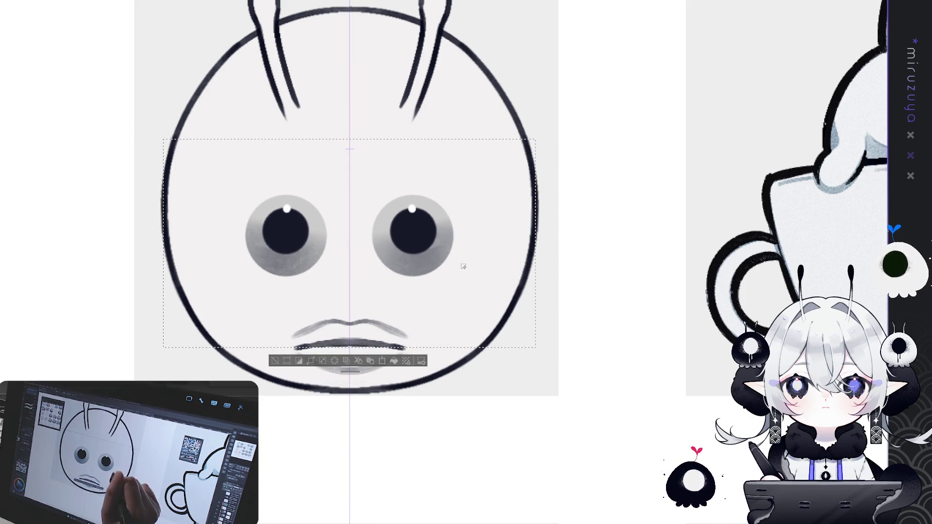
click(275, 362)
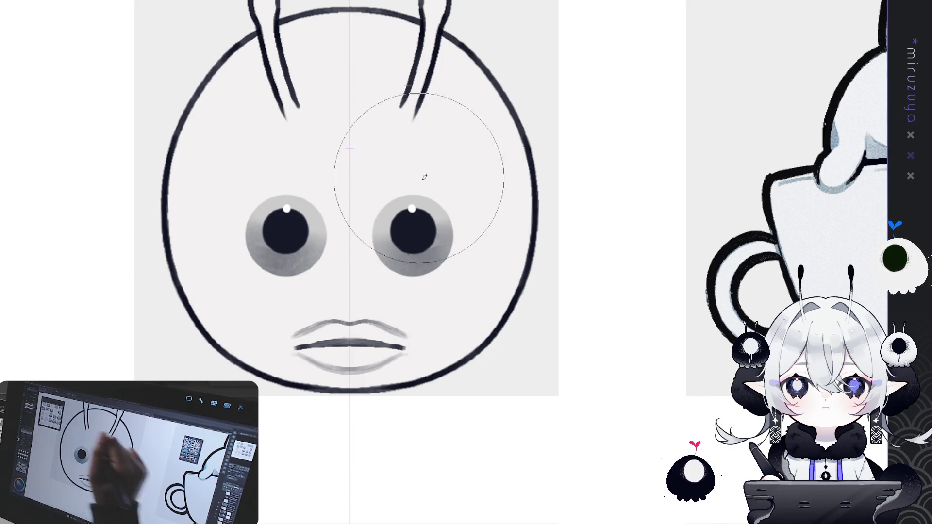
Liquify both irises and pupils outward symmetrically and nudge the highlights toward the pupil centres.
drag(418, 213, 426, 216)
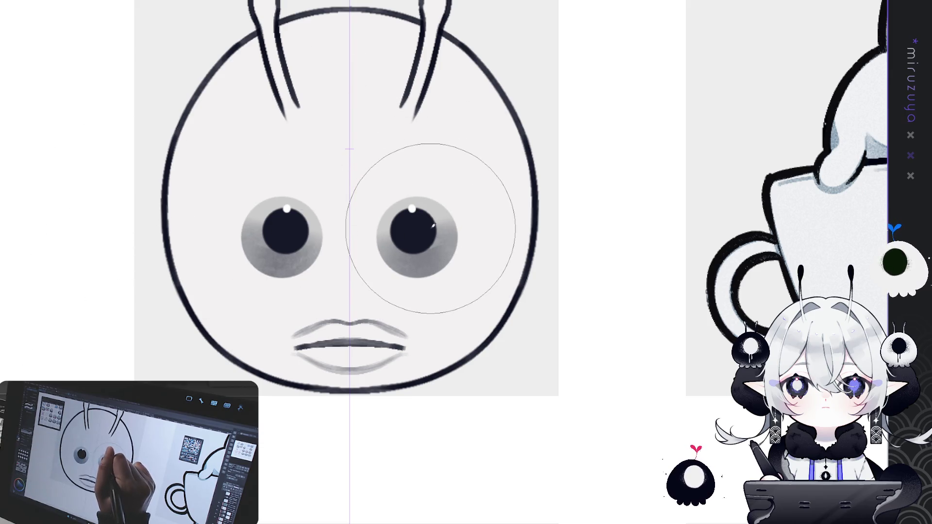
key(ctrl+z)
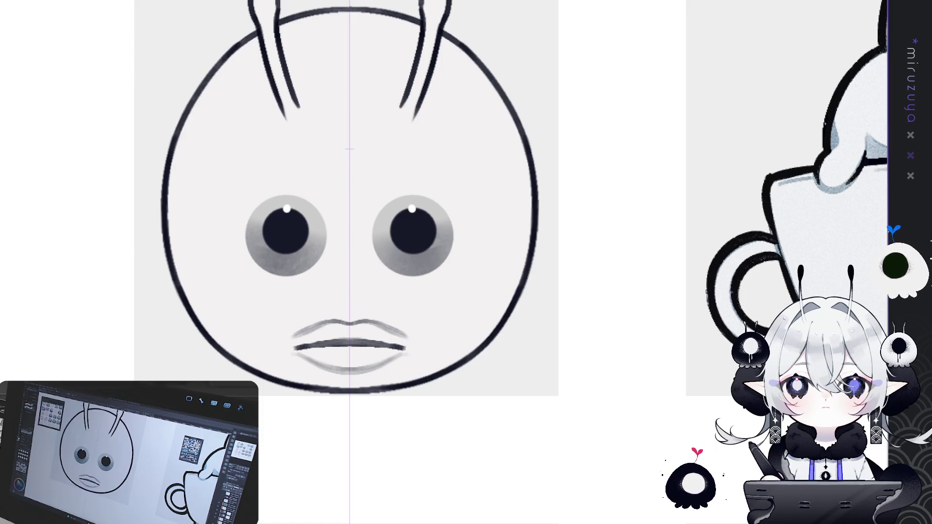
drag(426, 229, 436, 221)
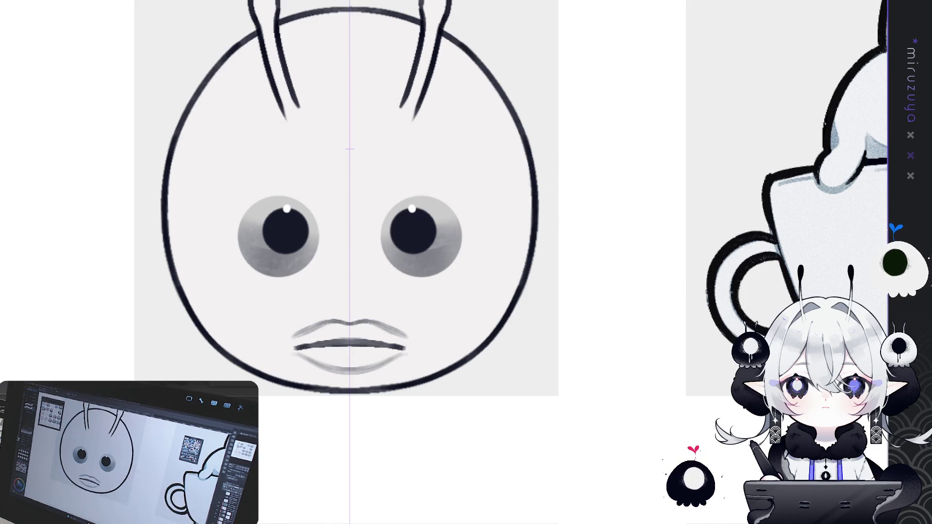
drag(427, 239, 443, 236)
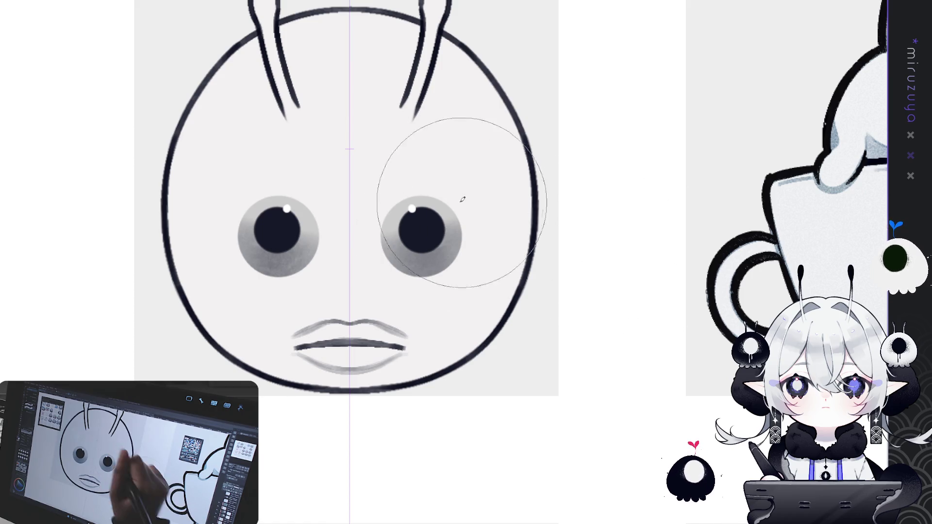
drag(462, 200, 452, 193)
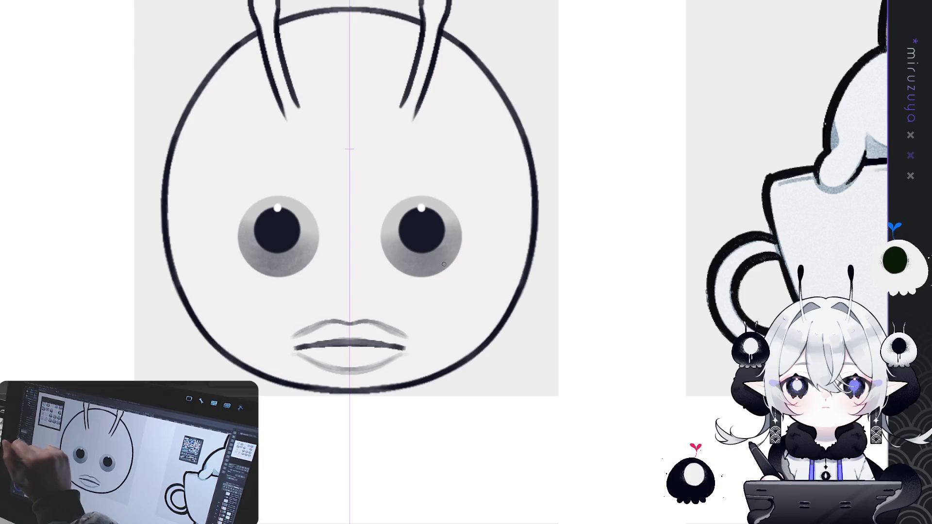
Draw two mirrored curved nose strokes between the eyes with the symmetry ruler.
drag(361, 240, 361, 273)
drag(341, 242, 340, 271)
key(ctrl+z)
drag(363, 232, 361, 272)
mouse_move(337, 237)
mouse_down()
mouse_move(337, 273)
mouse_move(367, 273)
mouse_move(373, 303)
mouse_up()
key(ctrl+z)
Erase the top ends of the nose strokes and touch up the nose's lower end.
key(e)
drag(362, 239, 372, 263)
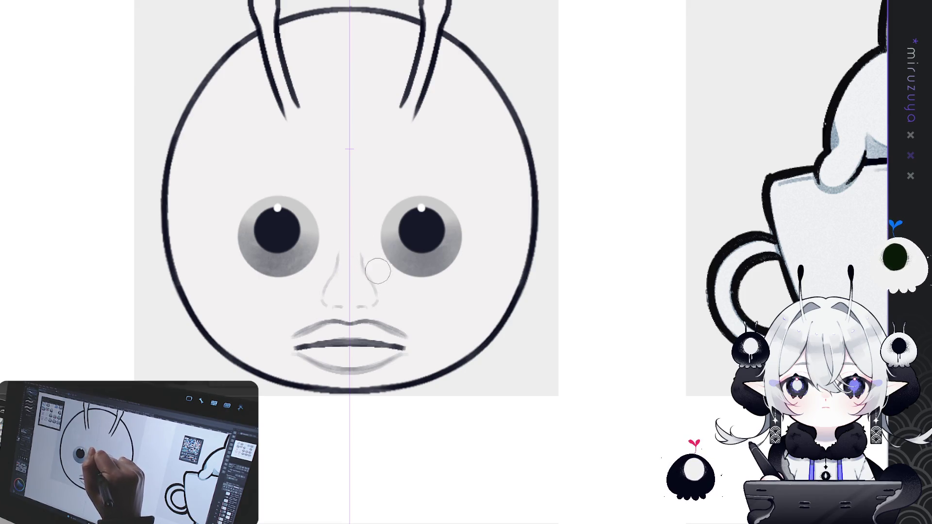
key(p)
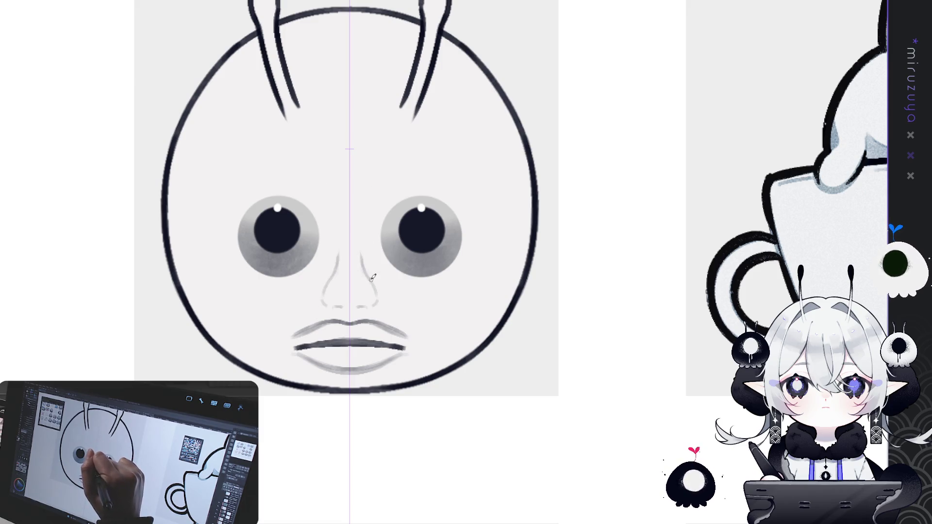
drag(377, 296, 335, 303)
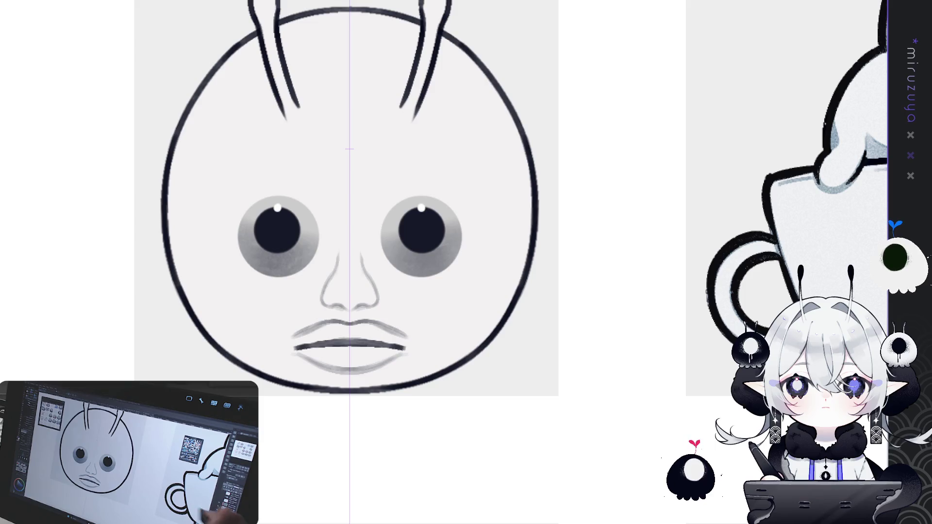
drag(567, 350, 647, 346)
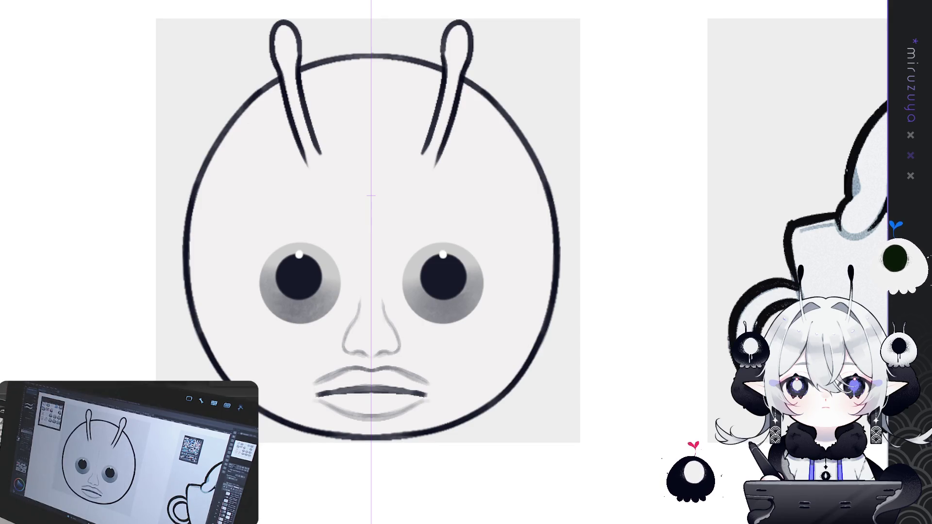
Select the eyes, nose and mouth, scale them down slightly with Ctrl+T, and deselect.
mouse_move(210, 190)
mouse_down()
mouse_move(296, 211)
mouse_move(604, 413)
mouse_up()
key(ctrl+t)
drag(371, 413, 371, 394)
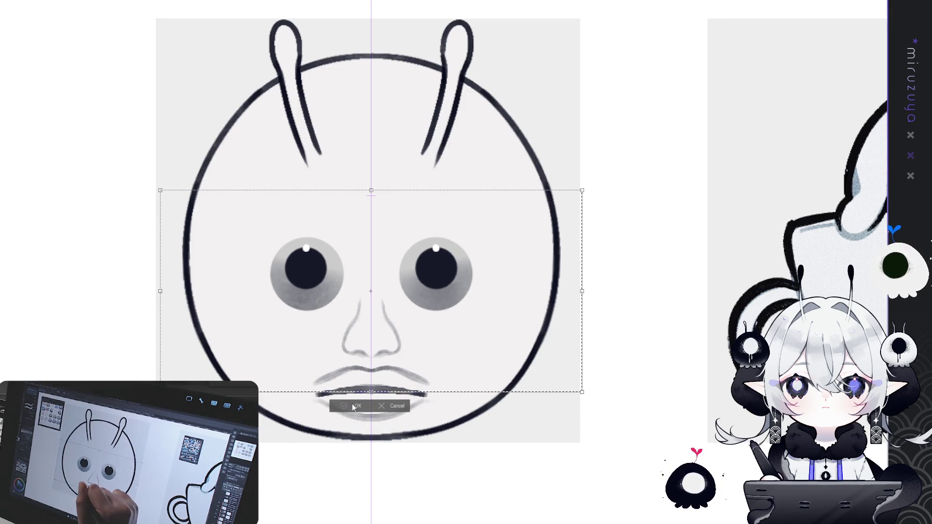
key(Return)
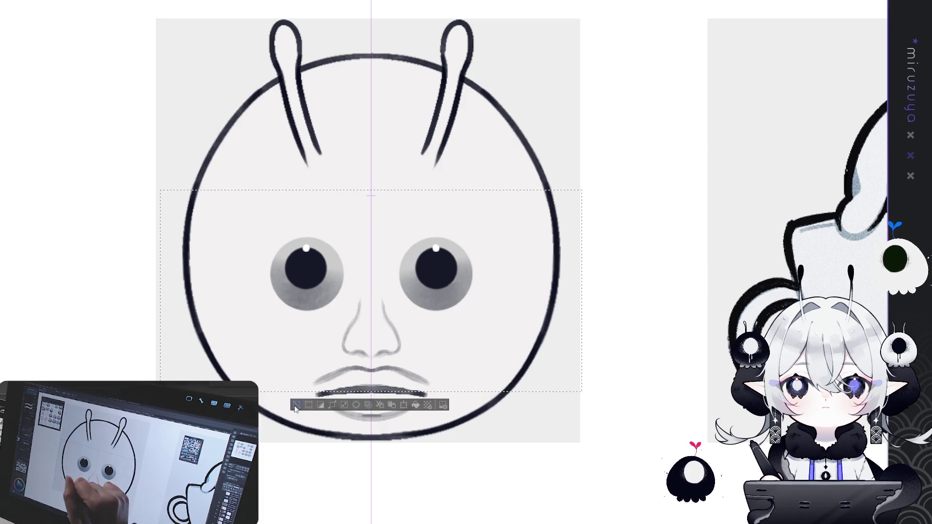
key(ctrl+d)
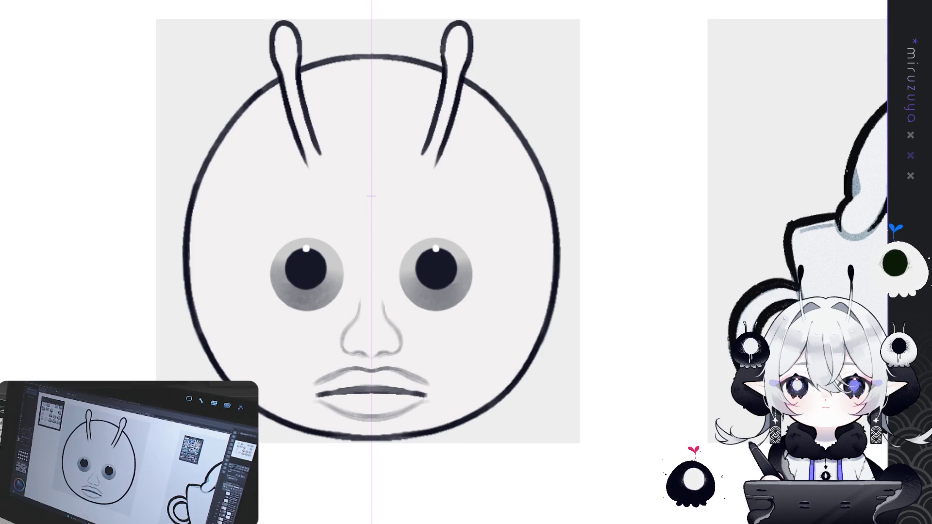
Select both eyes with mirrored boxes, commit a transform, and clear the selection.
key(m)
drag(374, 189, 500, 329)
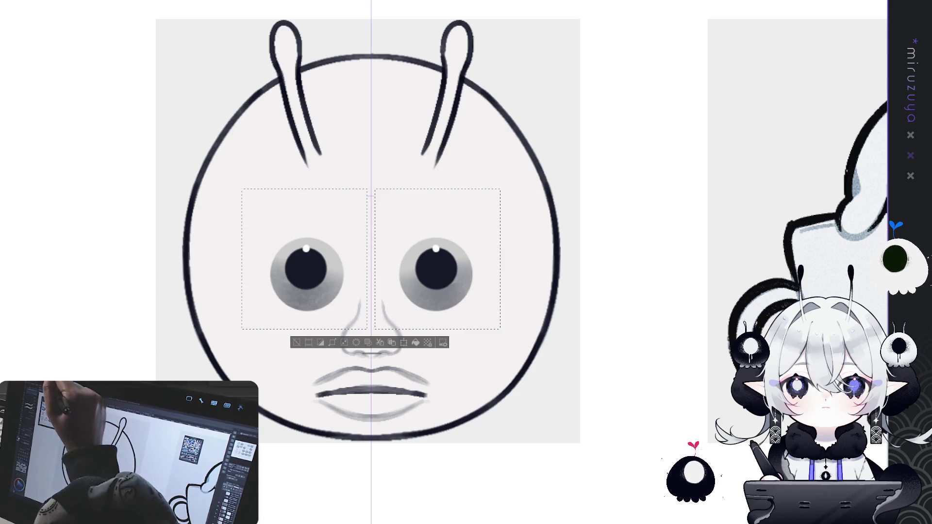
key(ctrl+t)
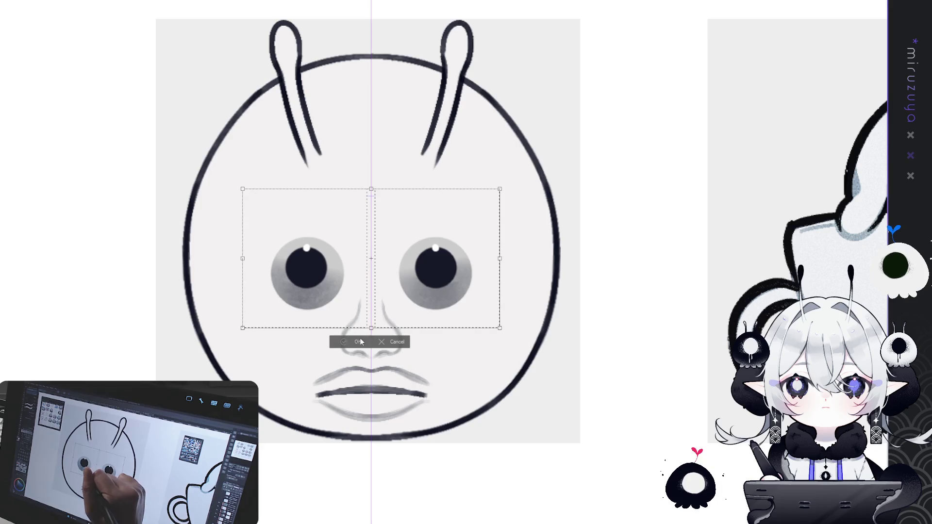
key(Return)
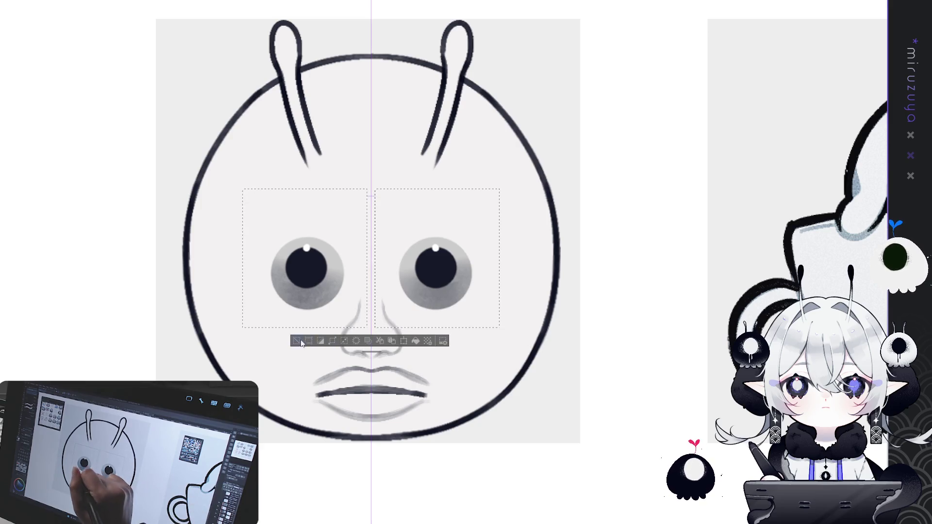
click(297, 341)
Push both irises and pupils outward with the Liquify brush, then rotate the canvas about 60°.
key(b)
mouse_move(451, 250)
mouse_down()
mouse_move(472, 256)
mouse_move(474, 270)
mouse_up()
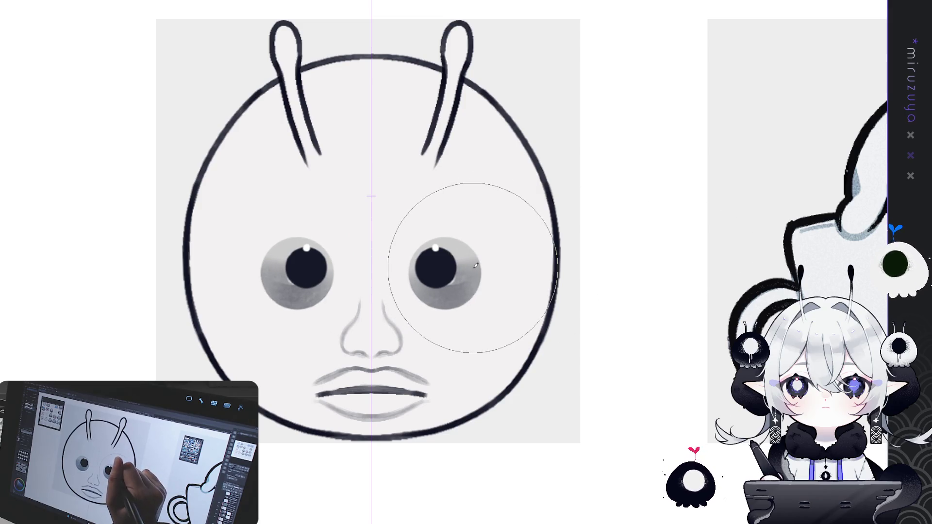
drag(457, 270, 484, 274)
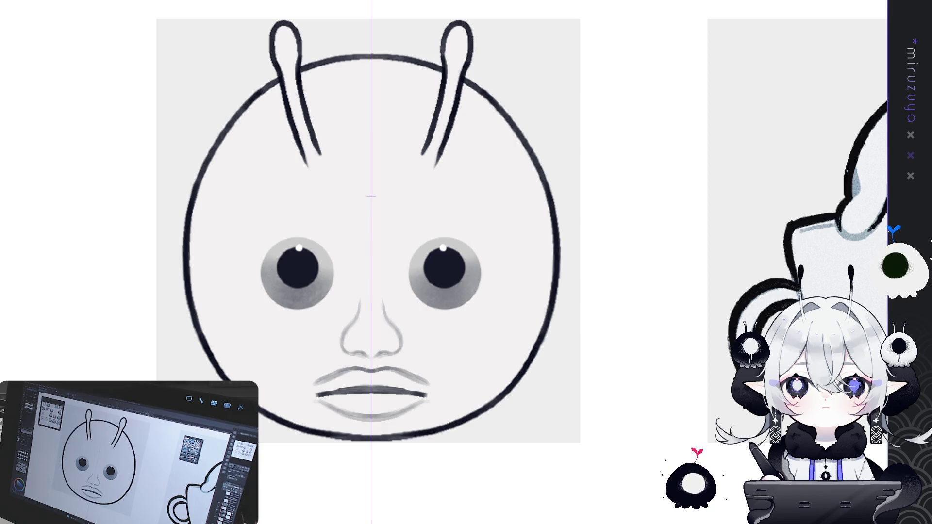
drag(371, 194, 461, 167)
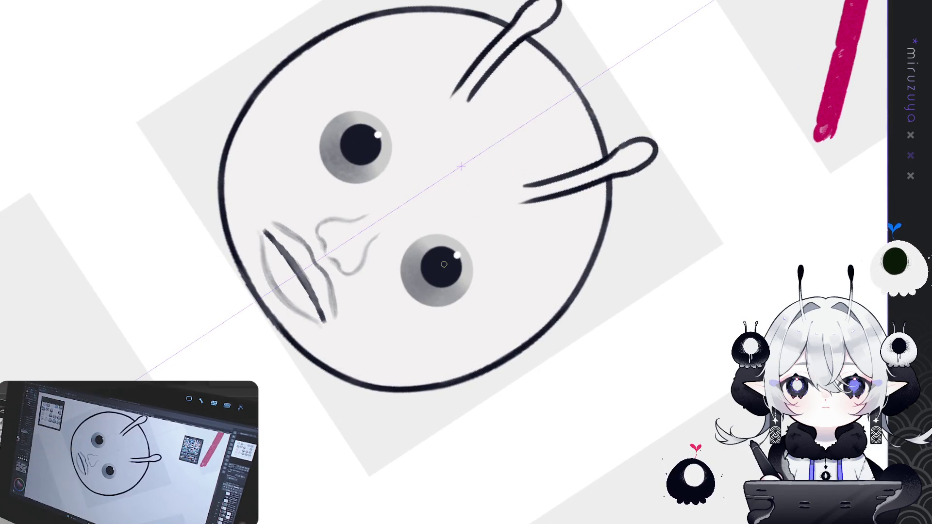
Replace the dark stroke between the lips with a redrawn line plus a faint sketch line.
key(ctrl+z)
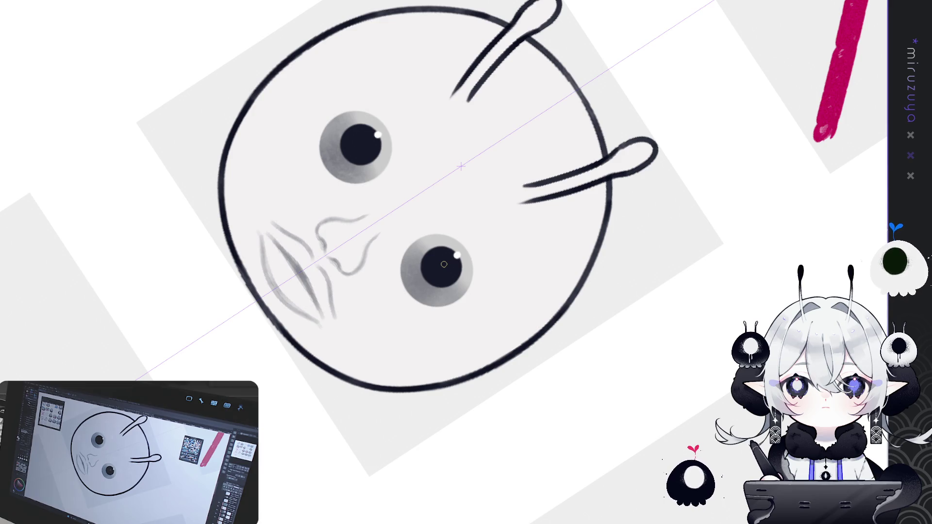
drag(265, 232, 324, 321)
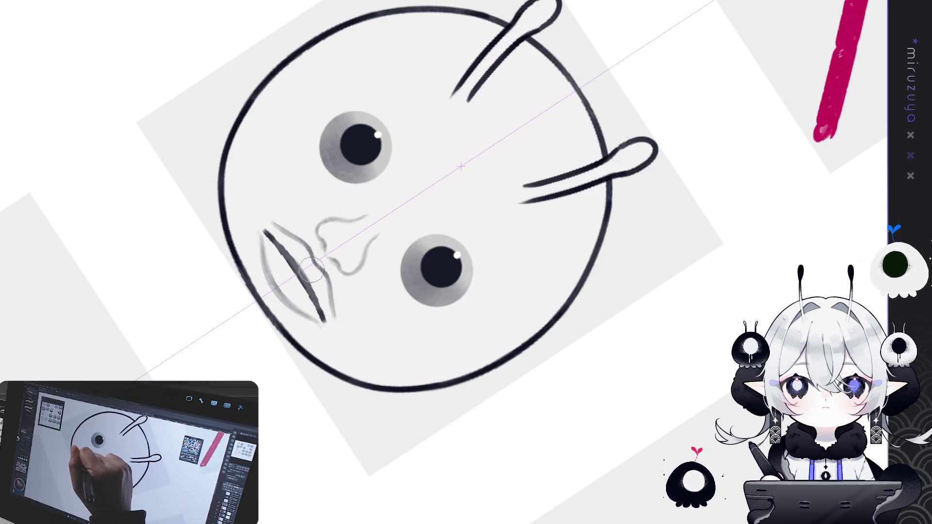
drag(260, 241, 280, 296)
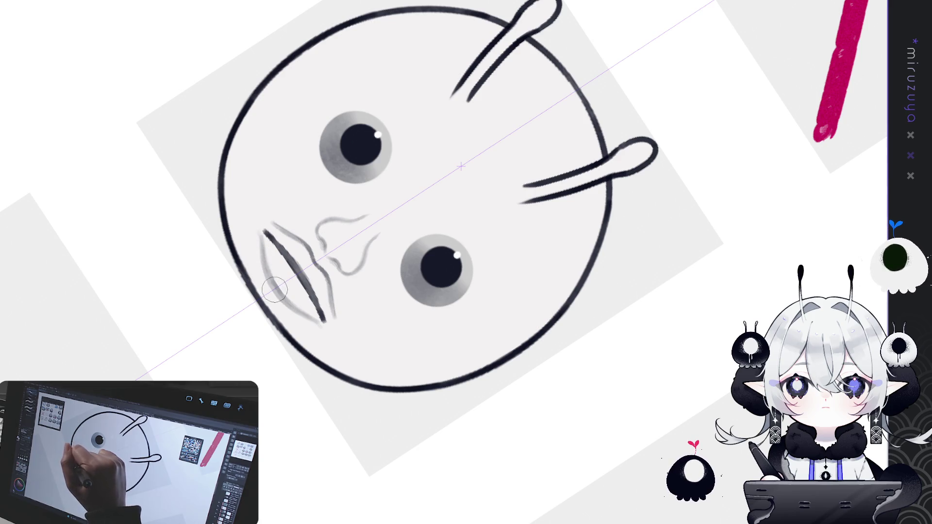
Tilt the view onto the lips and extend the dark mouth line with short strokes at both ends.
key(ctrl+0)
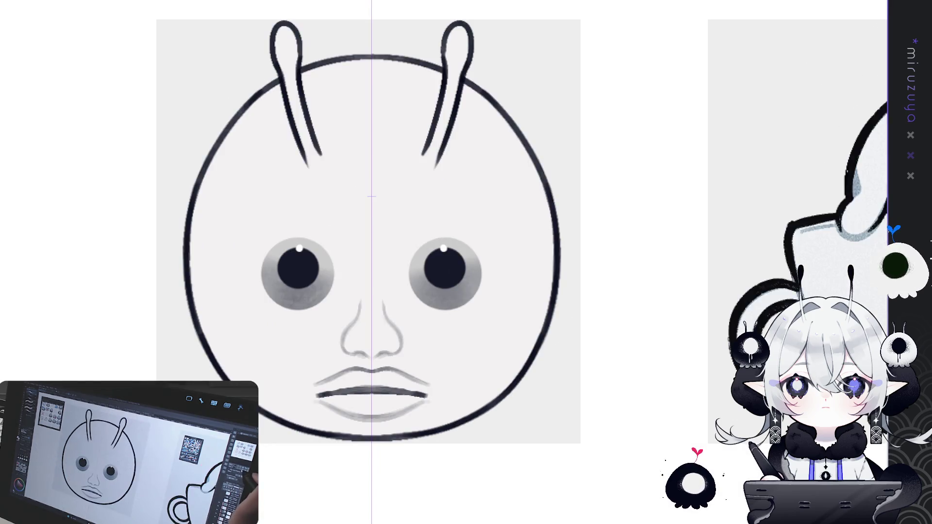
key(ctrl+0)
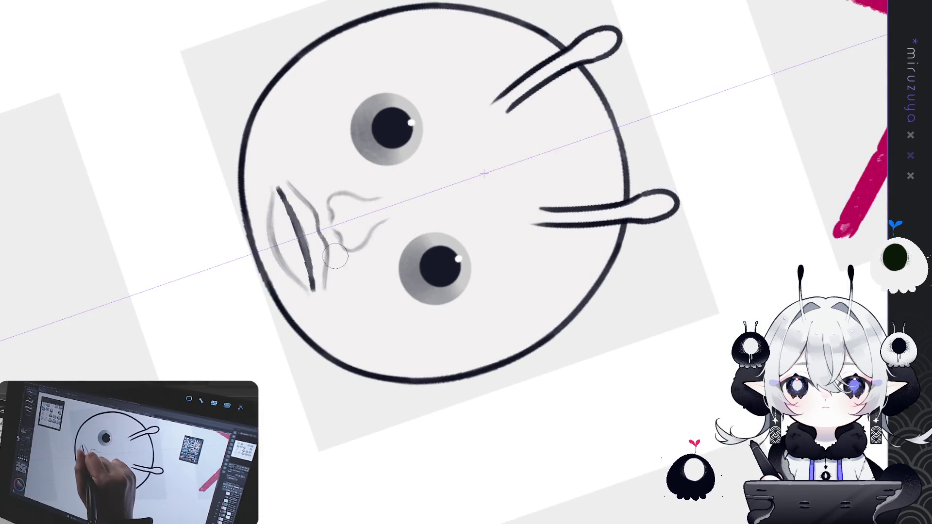
key(ctrl+0)
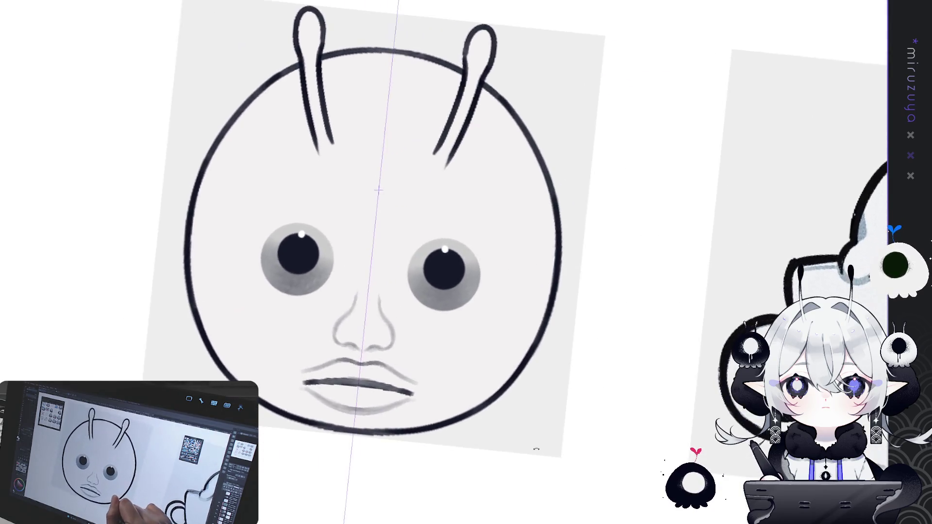
key(asciicircum)
key(asciicircum)
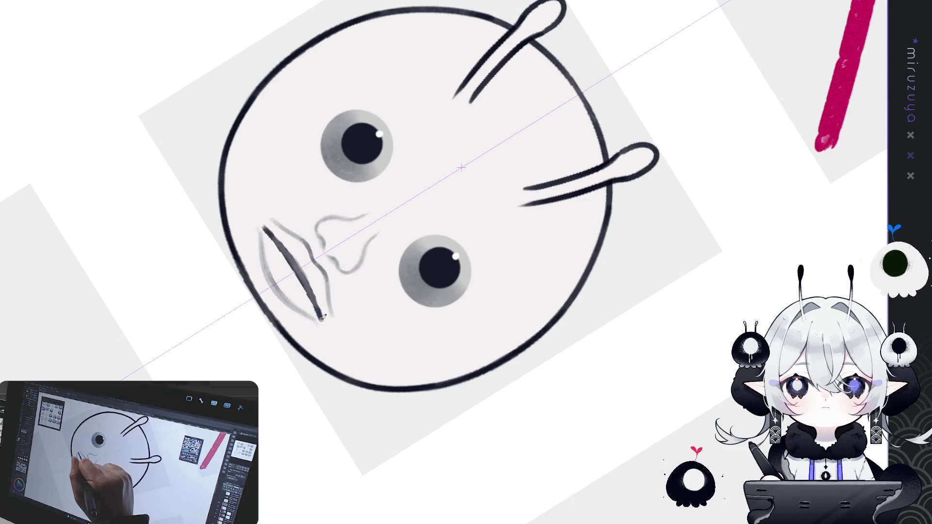
mouse_move(329, 318)
mouse_down()
mouse_move(333, 303)
mouse_move(332, 320)
mouse_up()
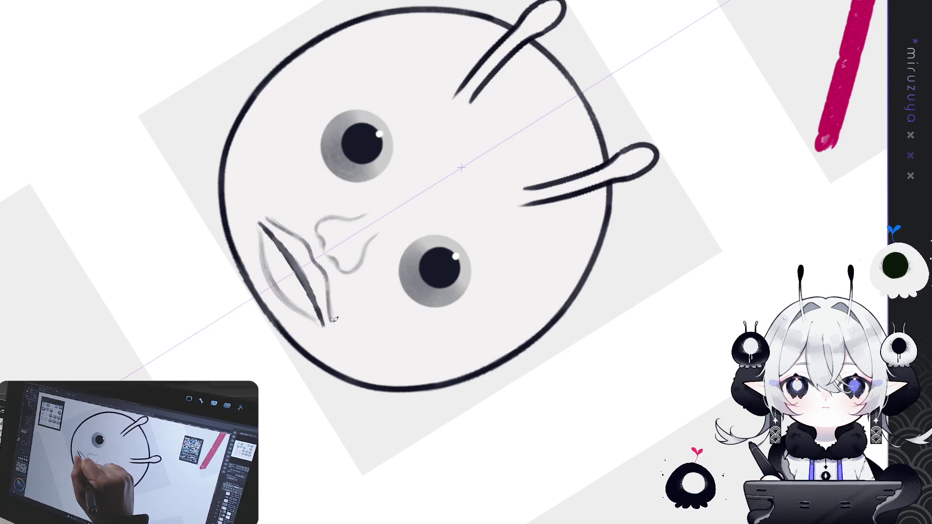
drag(256, 231, 316, 323)
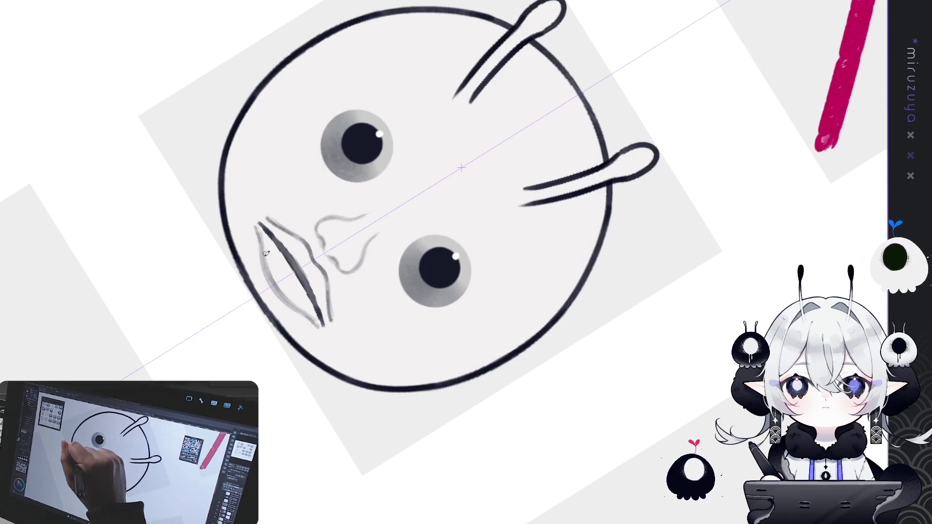
drag(266, 253, 107, 210)
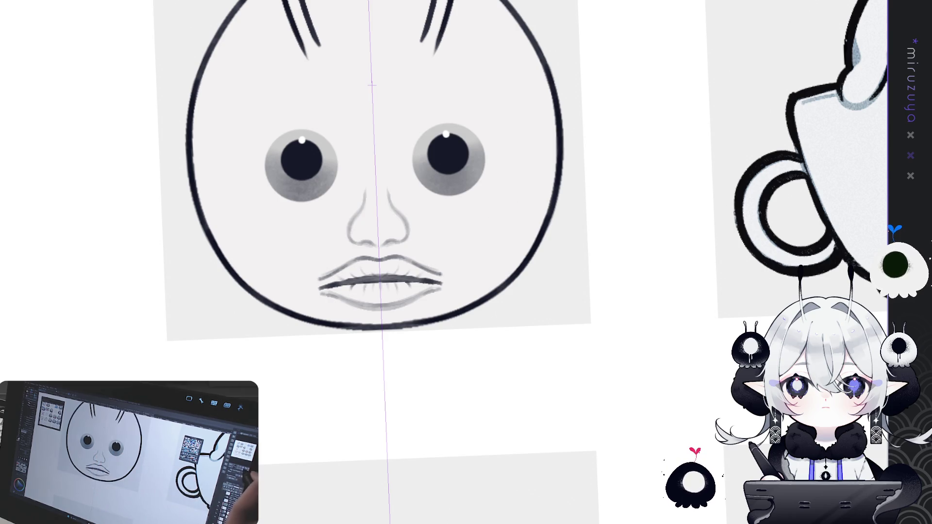
Straighten the canvas rotation and clear the faint sketch strokes above the nose.
key(ctrl+shift+0)
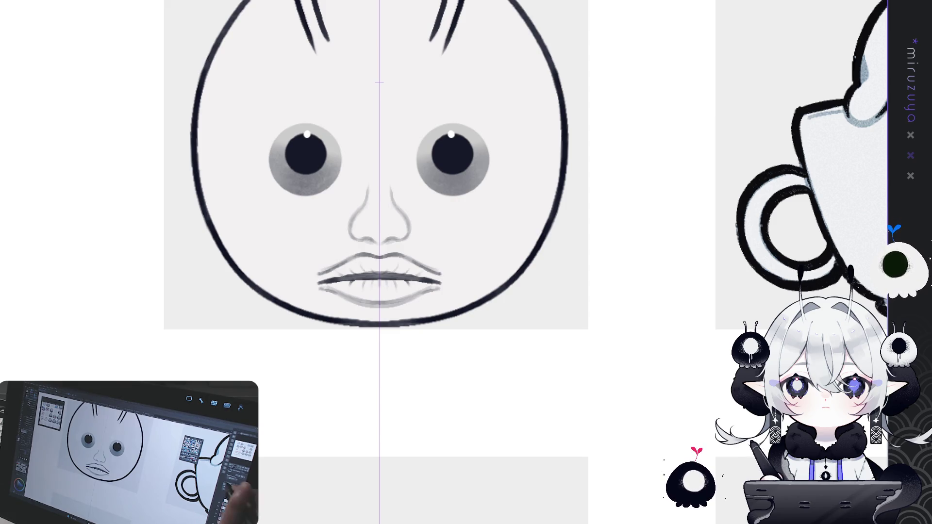
drag(728, 321, 705, 358)
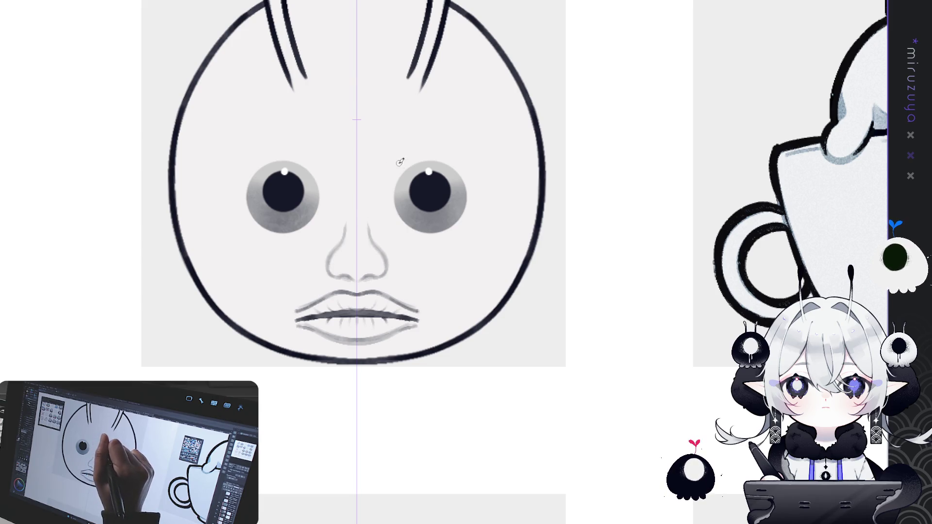
key(ctrl+z)
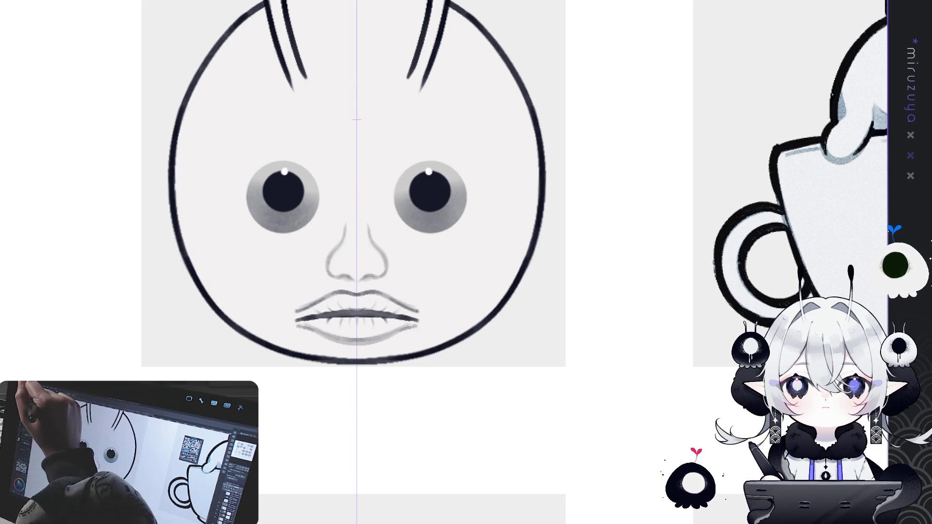
Lasso the nose, widen it with Liquify at a larger brush size, and add faint mirrored nose-bridge strokes.
drag(380, 206, 369, 200)
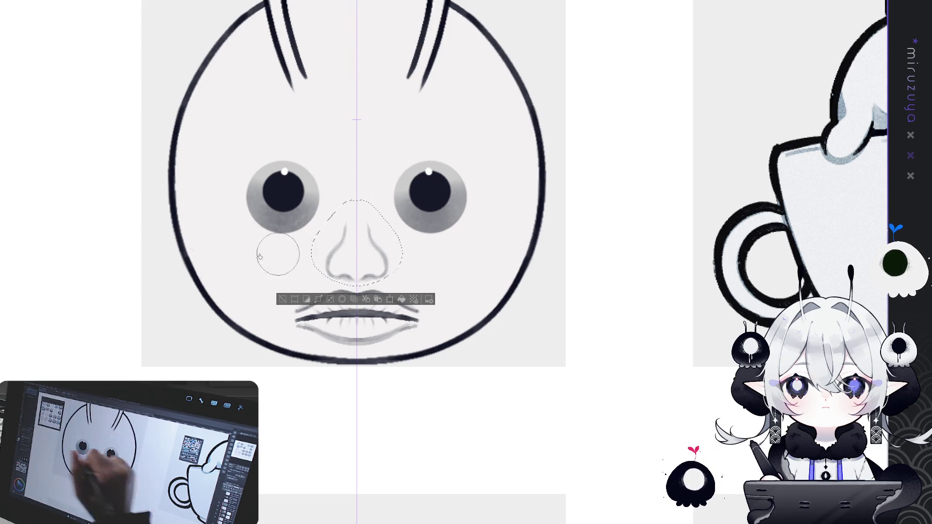
key(])
key(])
key(])
key([)
key([)
key([)
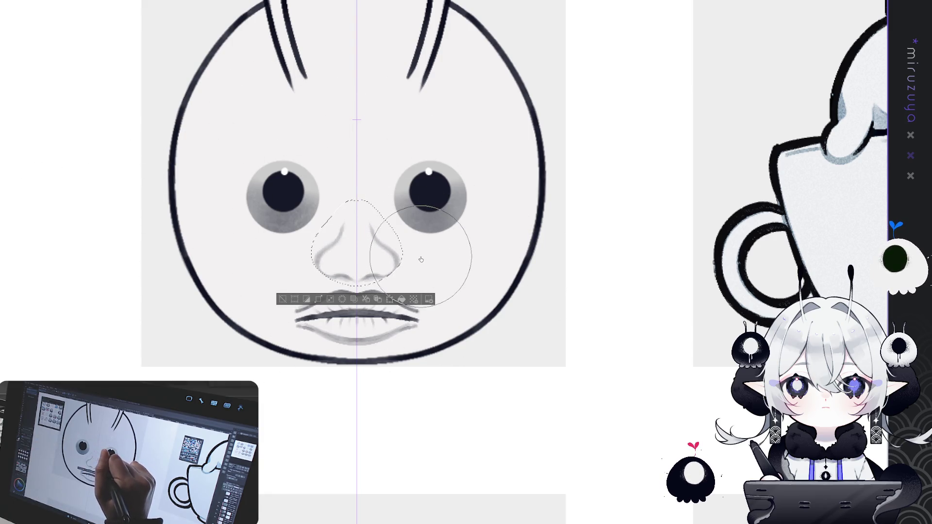
key(m)
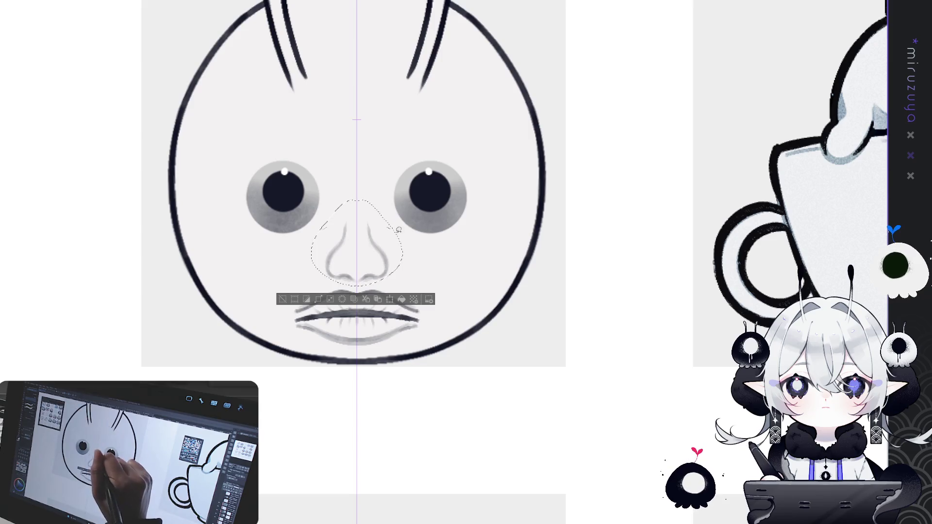
drag(342, 252, 342, 252)
key(b)
drag(410, 268, 426, 249)
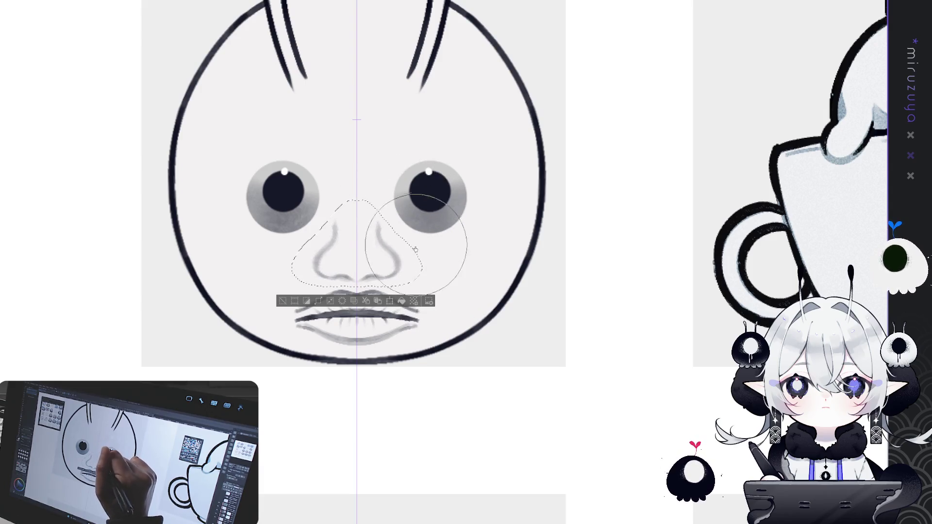
click(294, 301)
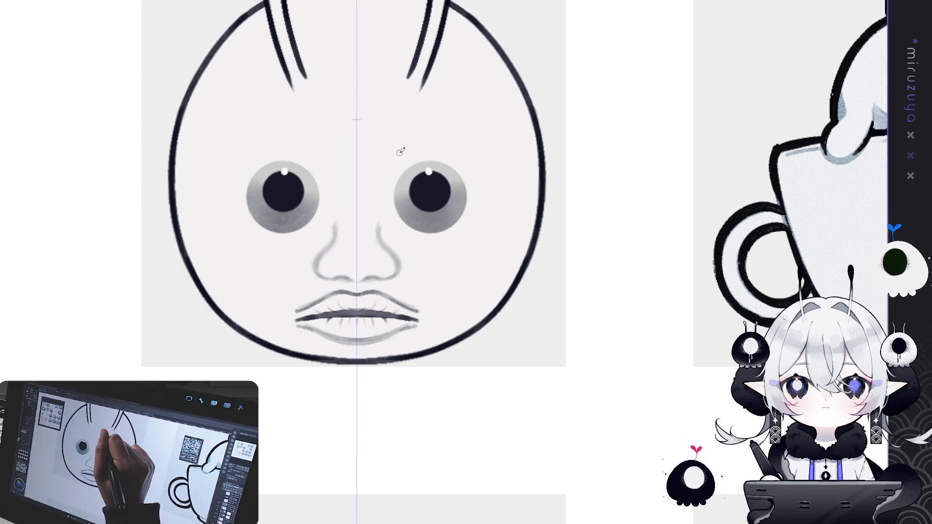
key(ctrl+z)
mouse_move(385, 164)
mouse_down()
mouse_move(380, 238)
mouse_move(422, 252)
mouse_up()
Lengthen the nose lines and airbrush a soft mirrored grey band beneath both eyes, redoing it until it looks right.
key(ctrl+z)
key(ctrl+z)
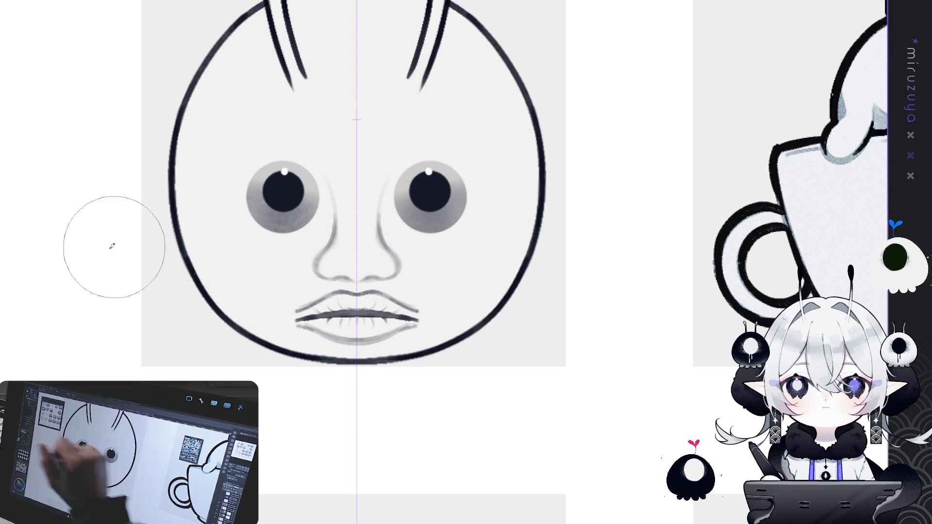
drag(403, 224, 437, 242)
key(ctrl+z)
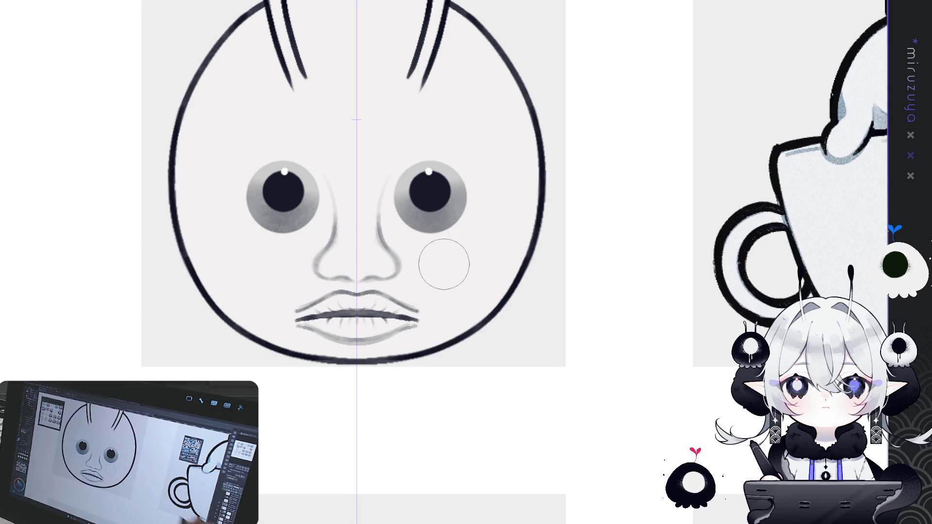
drag(416, 198, 465, 228)
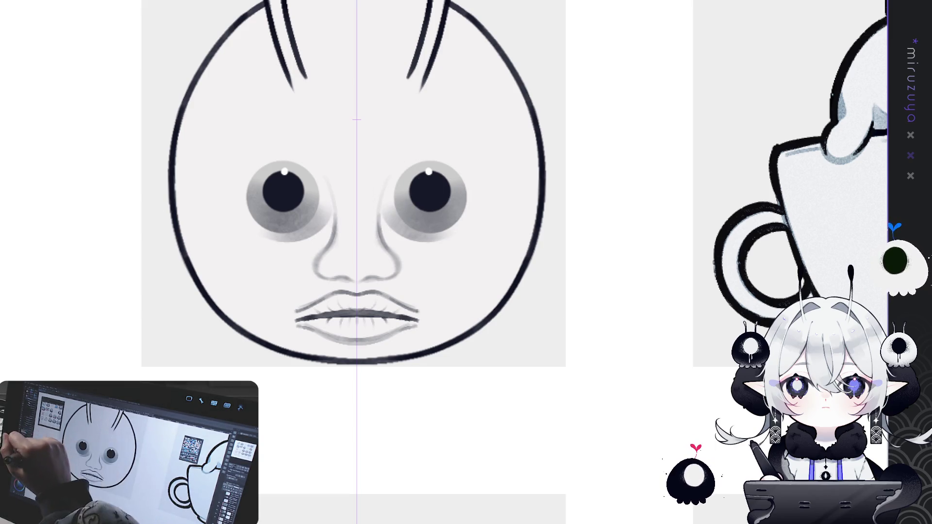
key(ctrl+z)
drag(434, 222, 454, 209)
key(ctrl+z)
drag(385, 202, 454, 257)
key(ctrl+z)
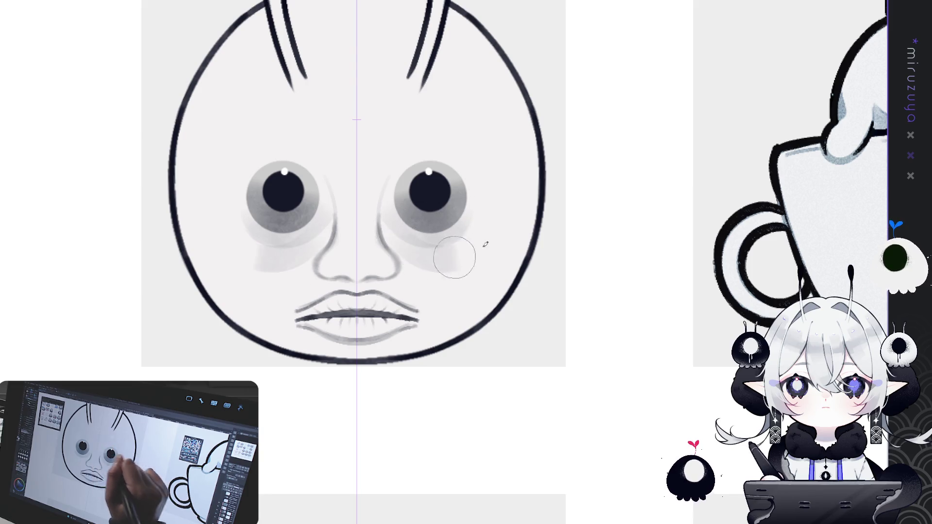
key(ctrl+z)
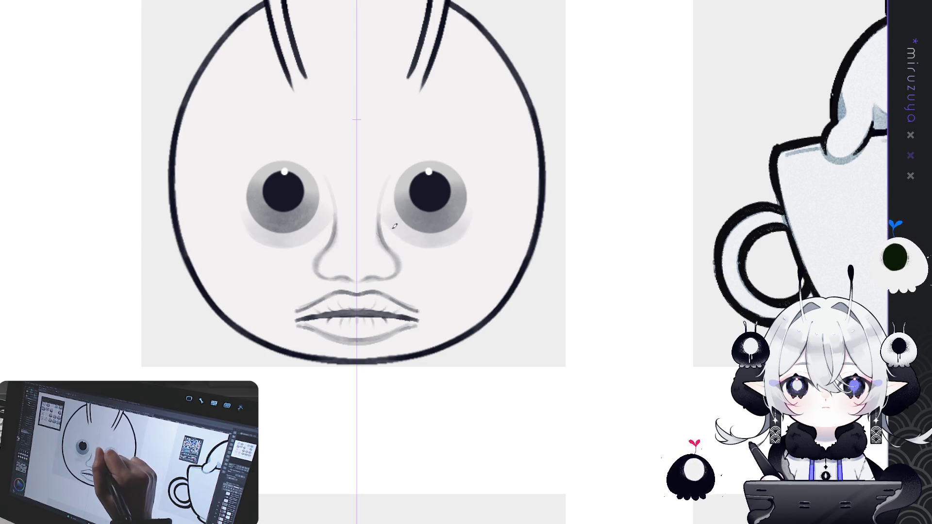
drag(394, 226, 462, 265)
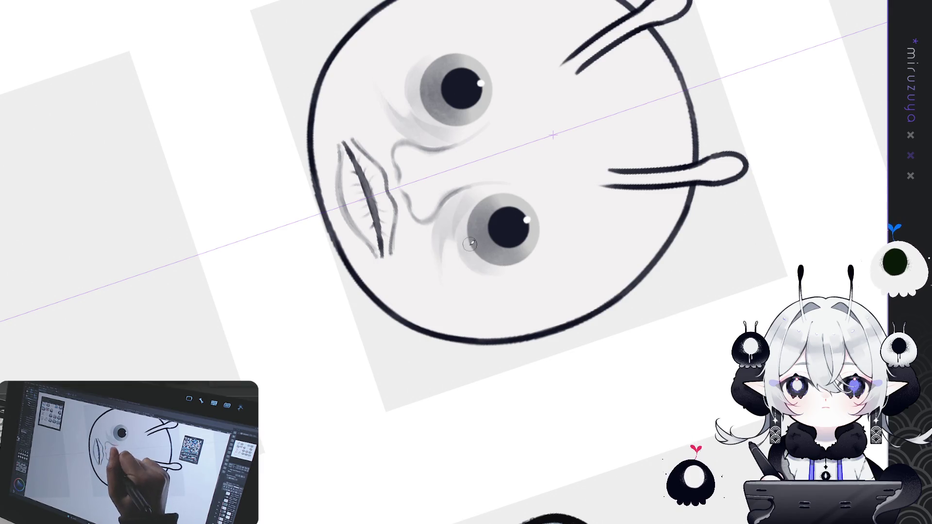
Resize the brush, turn the canvas upright, and paint mirrored grey cheek shading under both eyes.
key(bracketright)
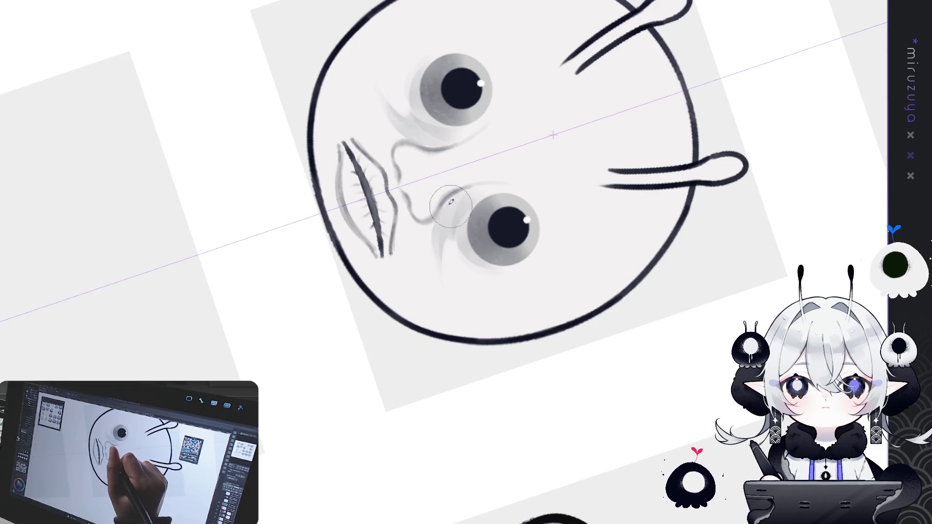
key(bracketleft)
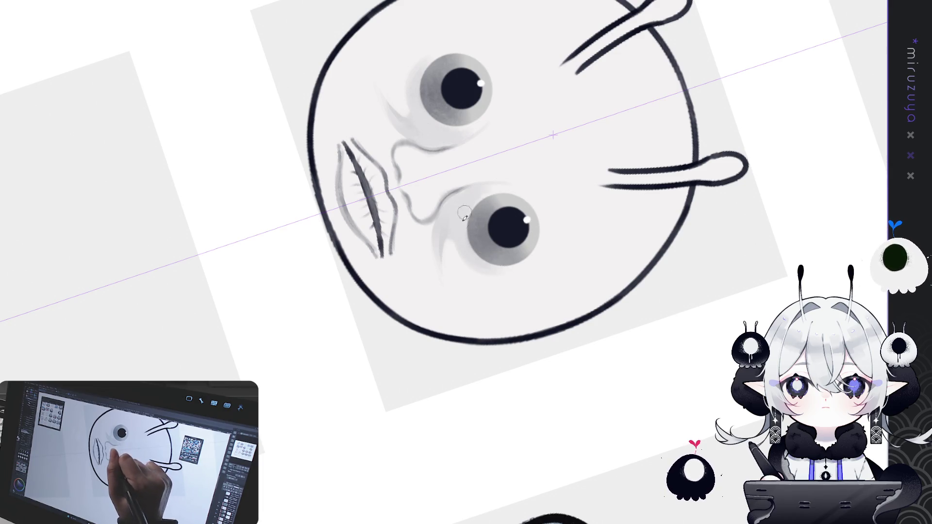
mouse_move(522, 215)
mouse_down()
mouse_move(426, 410)
mouse_move(641, 338)
mouse_move(500, 362)
mouse_up()
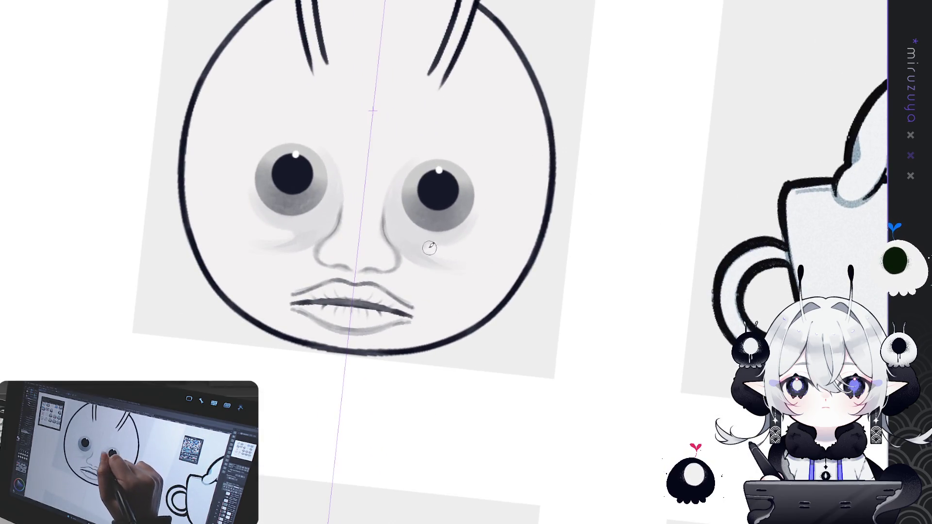
drag(412, 240, 474, 257)
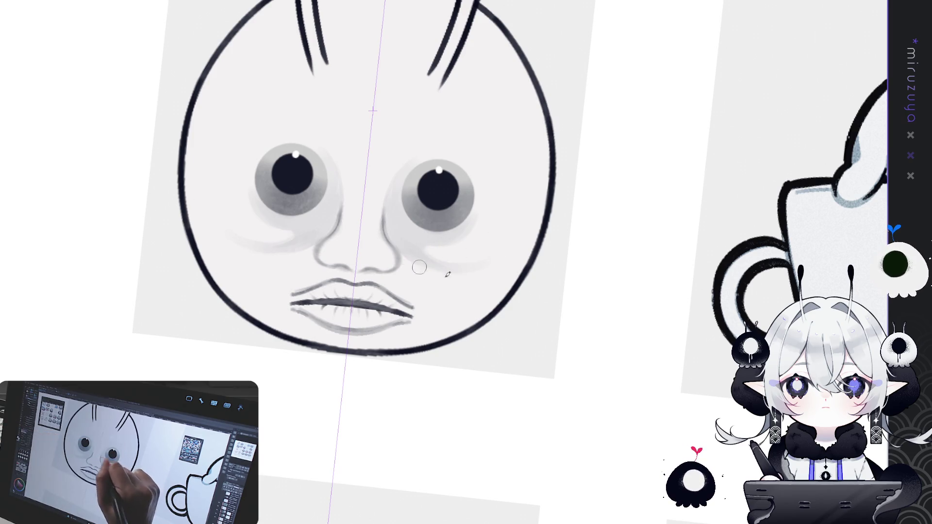
mouse_move(451, 255)
mouse_down()
mouse_move(427, 248)
mouse_move(461, 259)
mouse_move(488, 252)
mouse_up()
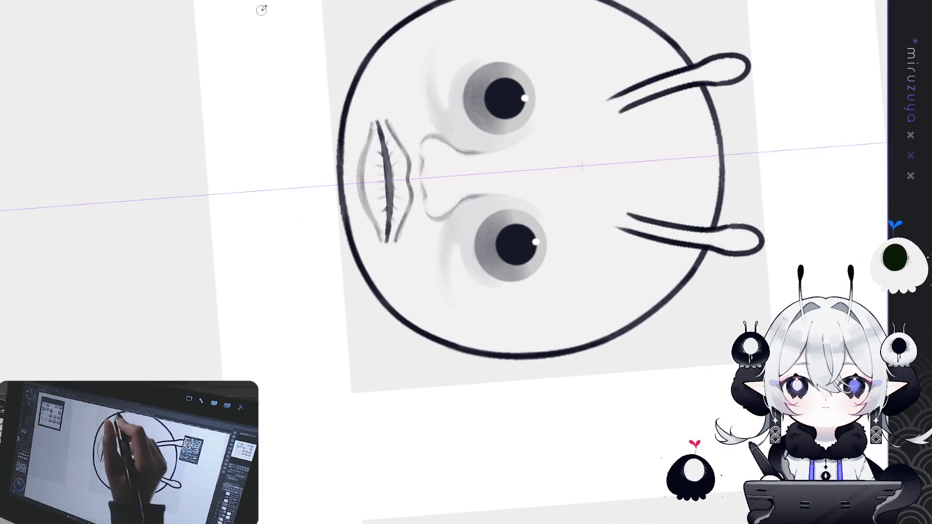
Lightly erase the left lip outline and reset the view to show the full emote sheet.
drag(360, 130, 365, 236)
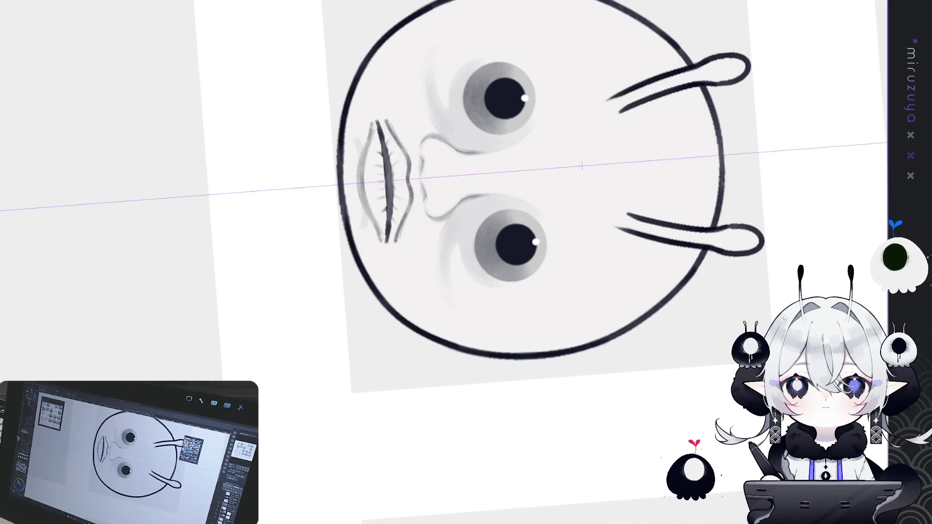
key(ctrl+0)
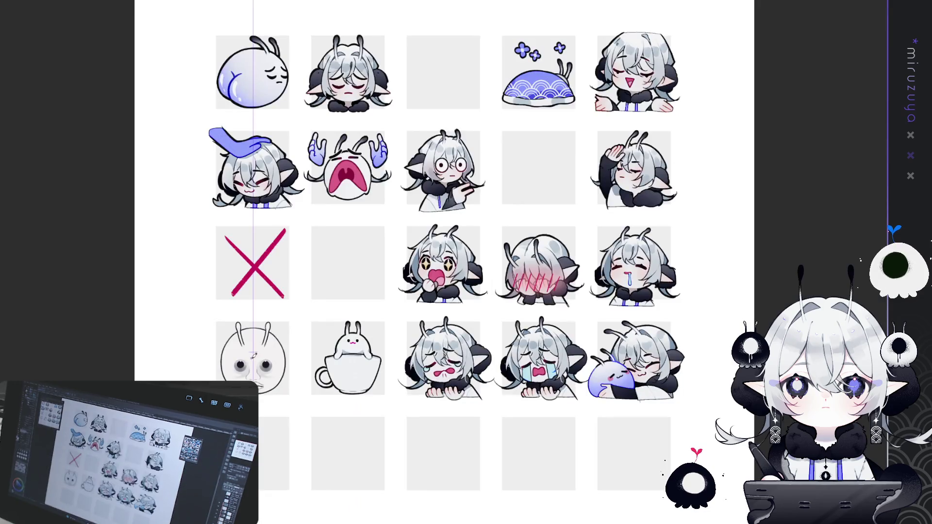
Zoom in on the bald antennae face and teacup bunny emotes in the fourth row.
scroll(245, 372, up, 5)
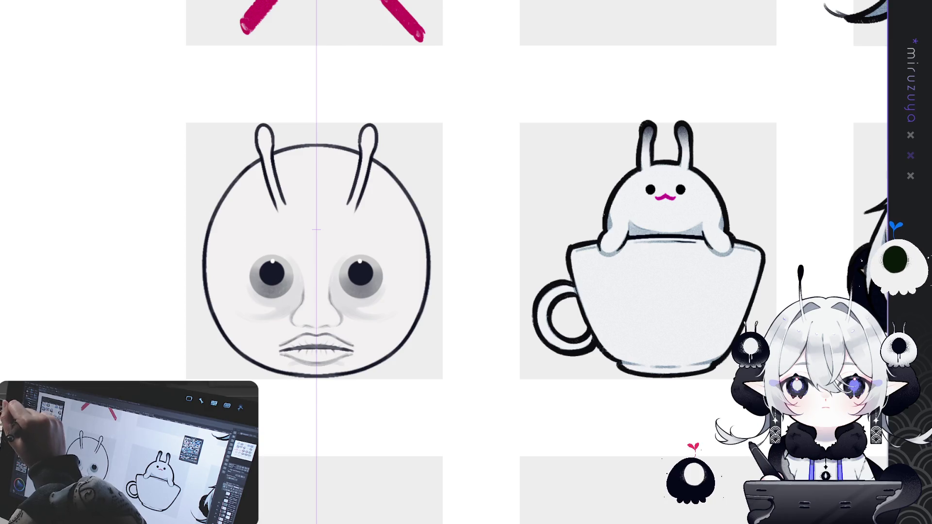
key(ctrl+t)
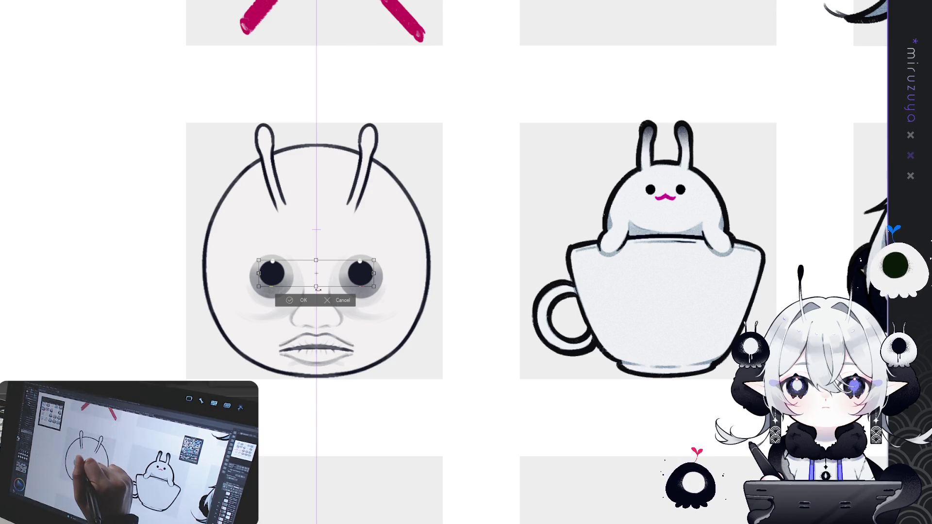
drag(374, 287, 370, 284)
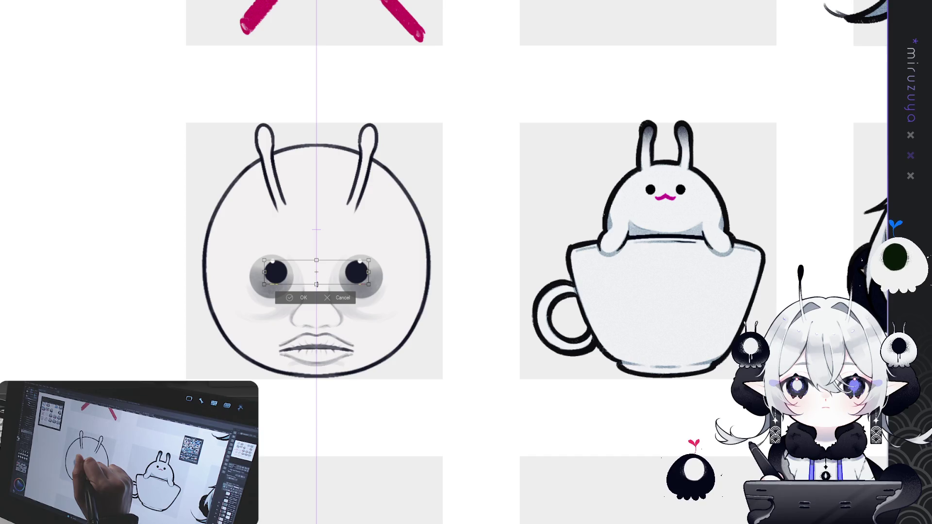
click(304, 298)
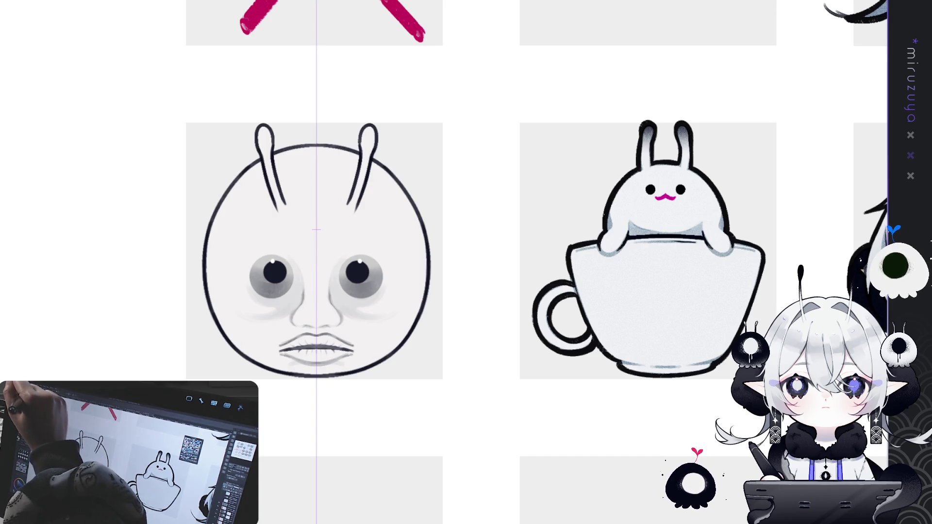
key(ctrl+z)
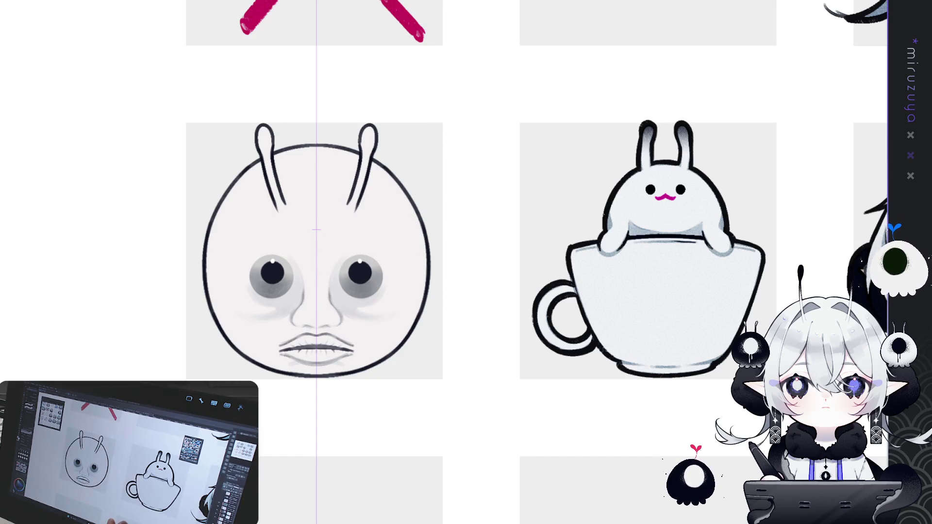
mouse_move(437, 242)
mouse_down()
mouse_move(557, 241)
mouse_move(553, 199)
mouse_move(546, 199)
mouse_up()
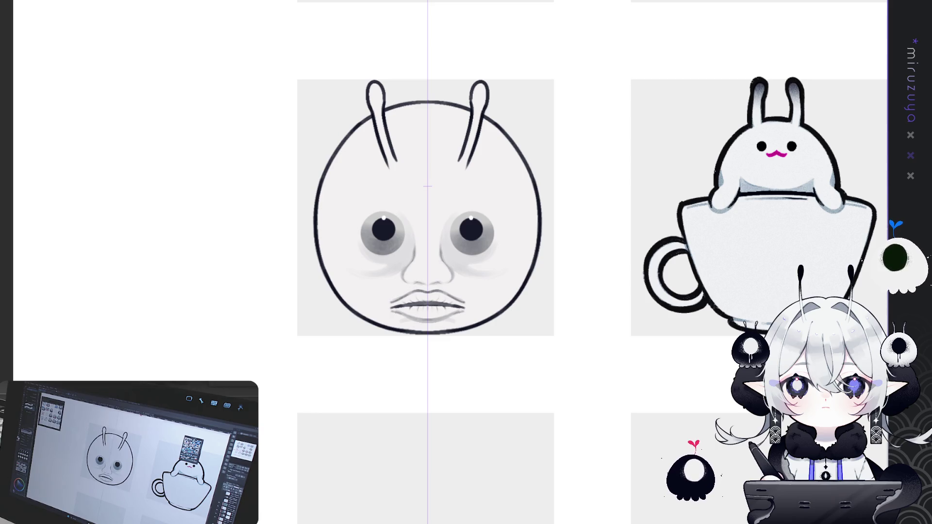
Recentre the bald face emote, enlarge the brush for blending, then fit the whole sheet in view.
drag(548, 370, 543, 363)
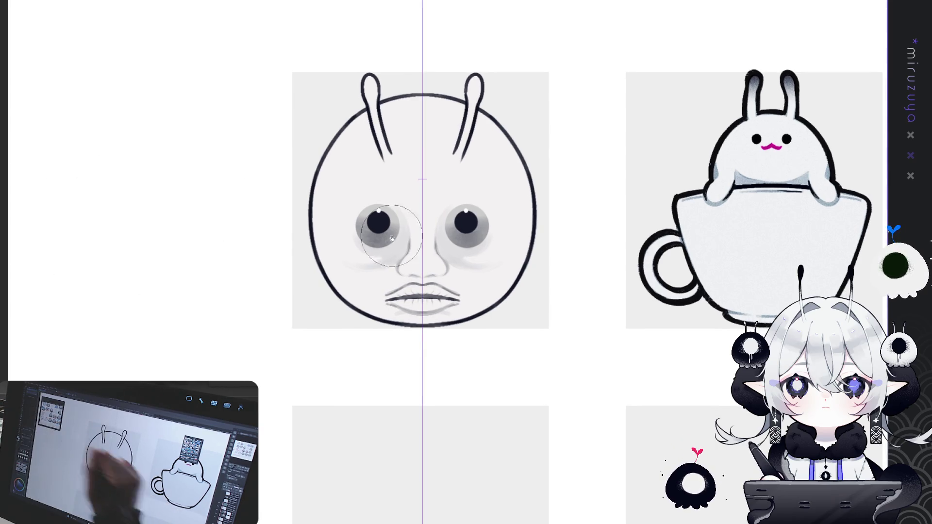
key(e)
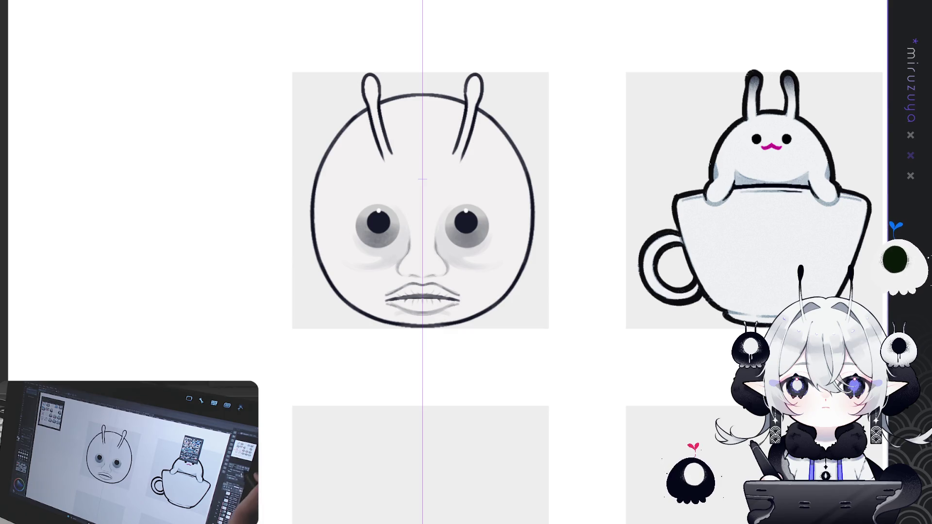
key(ctrl+0)
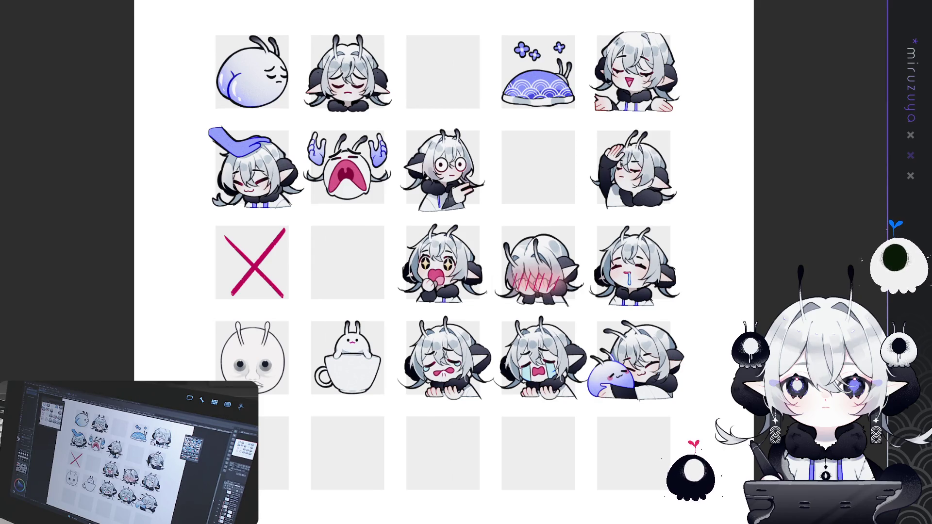
scroll(552, 507, down, 5)
scroll(552, 508, left, 5)
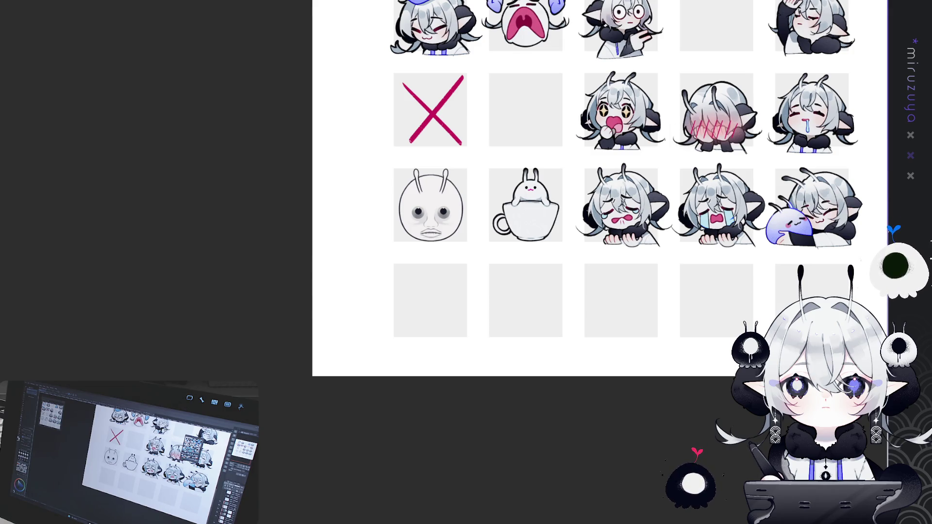
scroll(422, 182, down, 5)
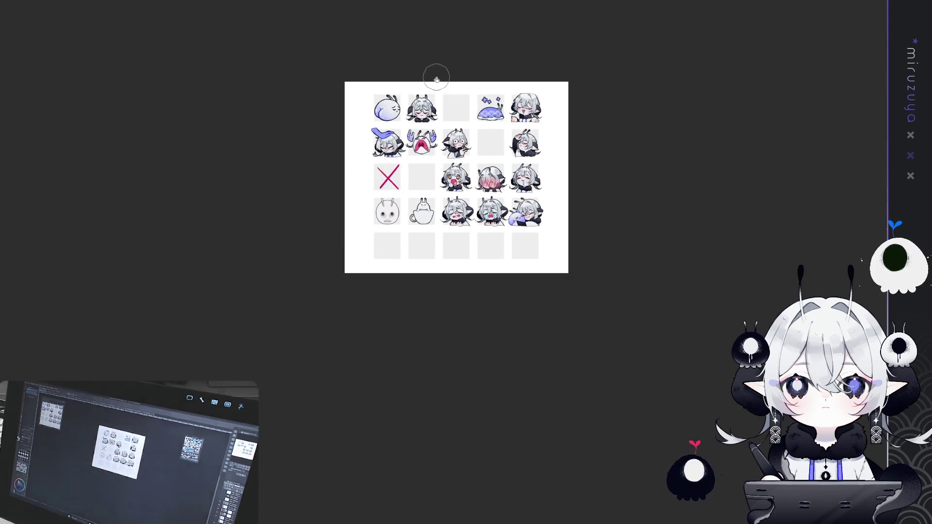
Zoom into the emote sheet to read the blue REPLACE notes and 1k, 5k, 10k bit tiers.
scroll(431, 229, up, 4)
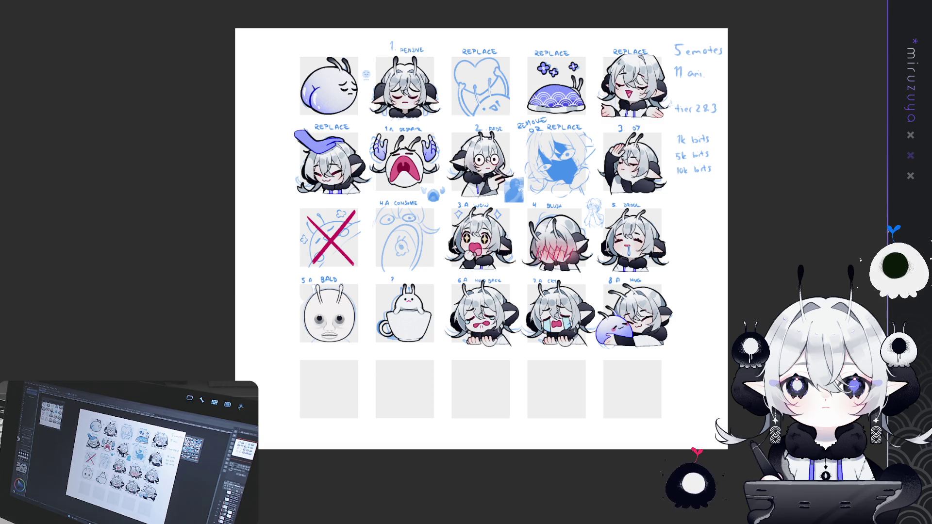
On the saluting emote document, stretch the emote slightly larger with Free Transform and commit it.
key(ctrl+Tab)
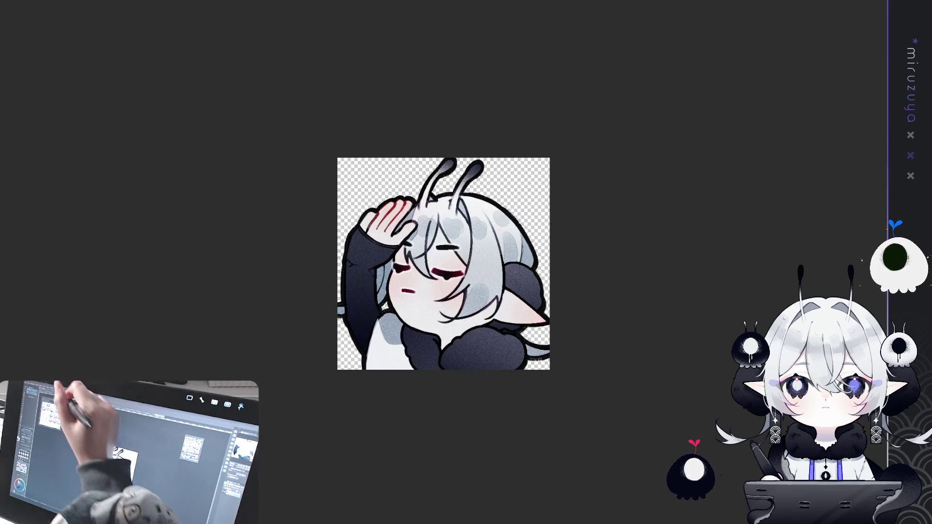
key(ctrl+t)
mouse_move(443, 156)
mouse_down()
mouse_move(451, 124)
mouse_move(451, 133)
mouse_up()
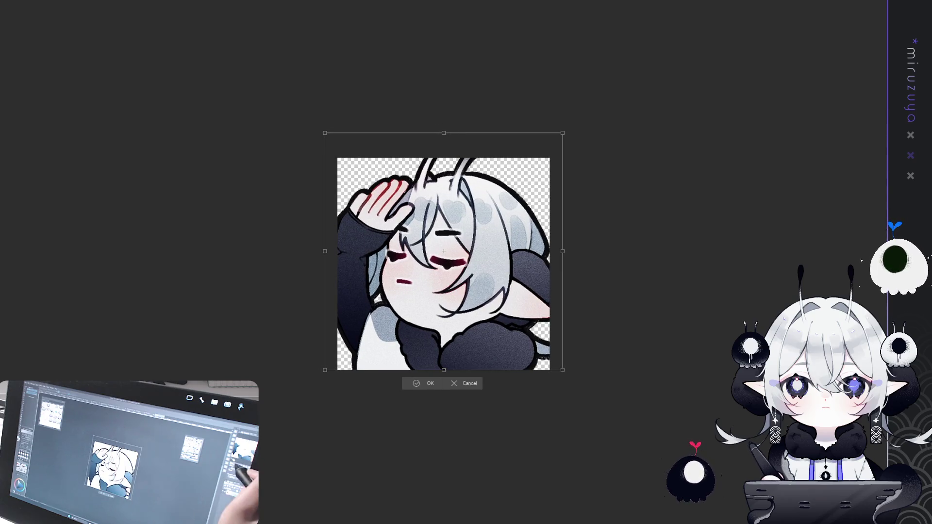
key(ctrl+minus)
key(ctrl+minus)
key(ctrl+minus)
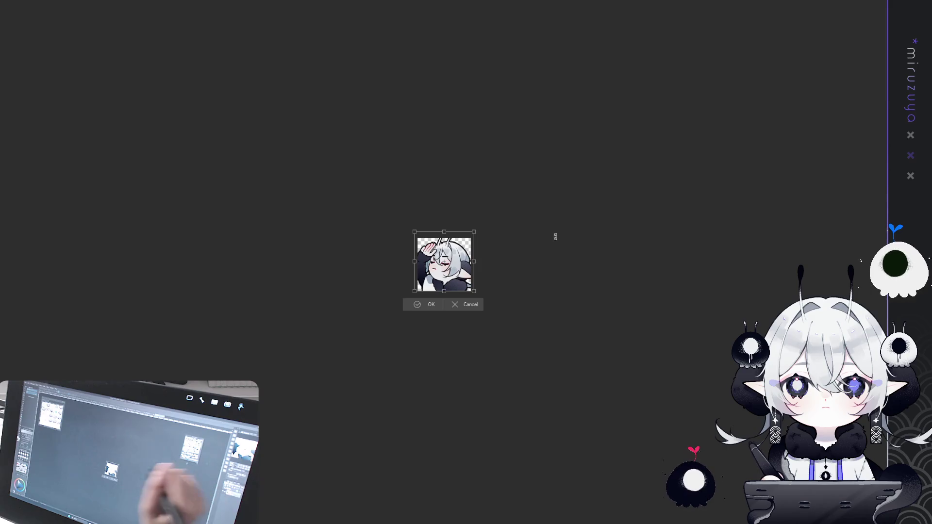
drag(444, 290, 444, 292)
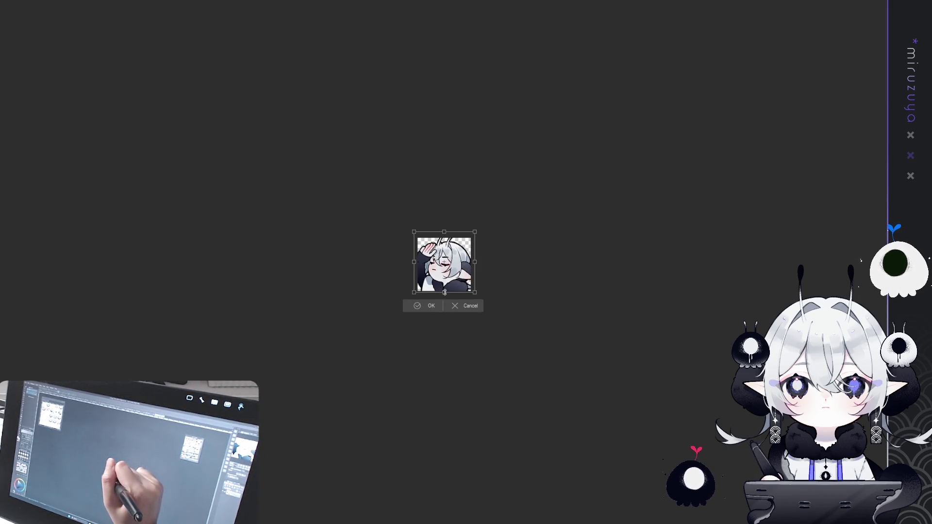
key(Return)
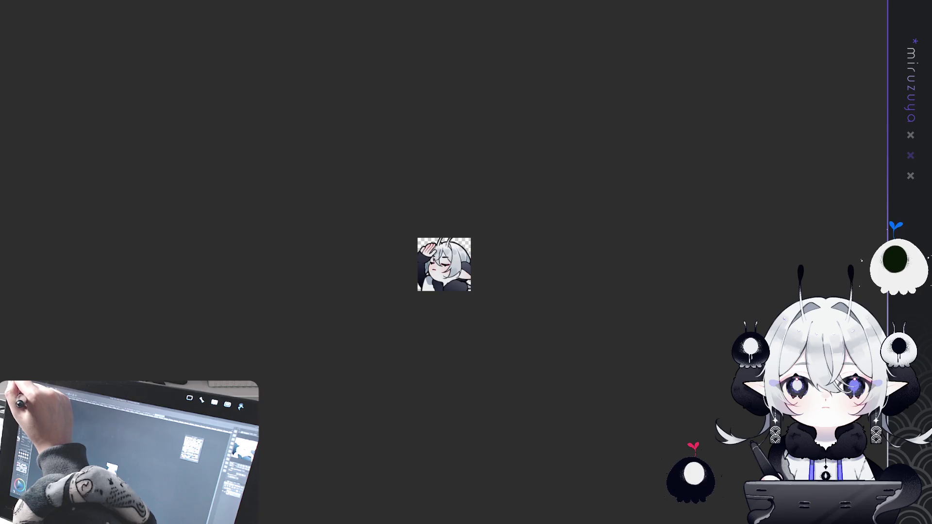
key(ctrl+z)
key(ctrl+z)
key(ctrl+z)
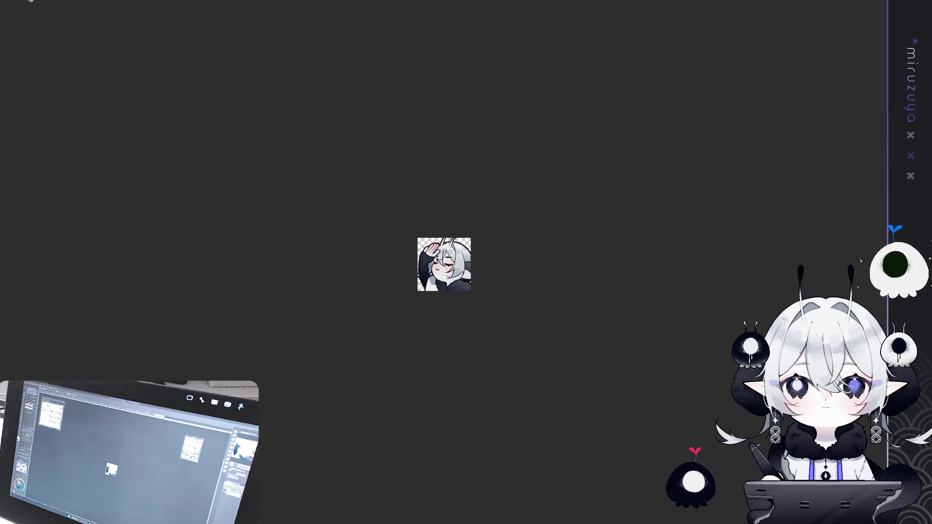
Switch back to the full emote sheet document.
key(ctrl+Tab)
Zoom in on the top-row Pensive emote, heart sketch and flower-shell emote.
scroll(313, 258, up, 2)
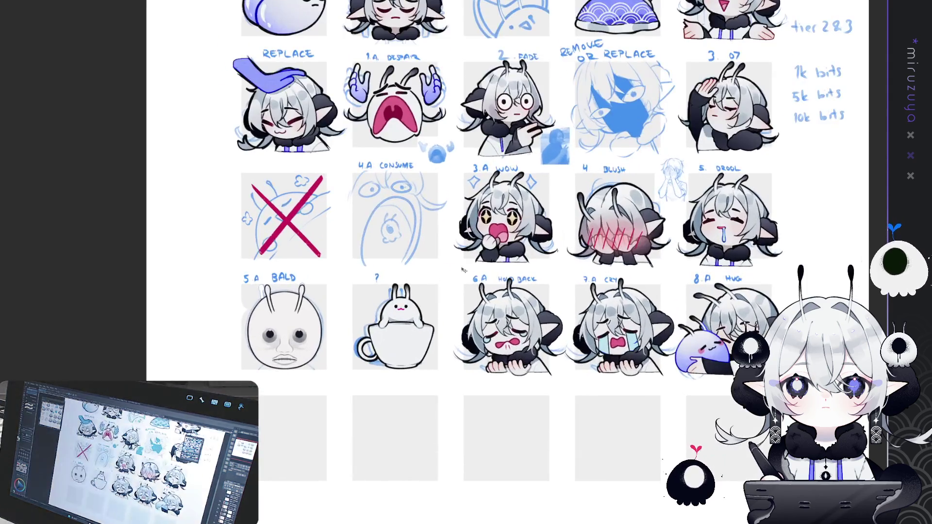
scroll(313, 257, down, 3)
scroll(313, 257, up, 3)
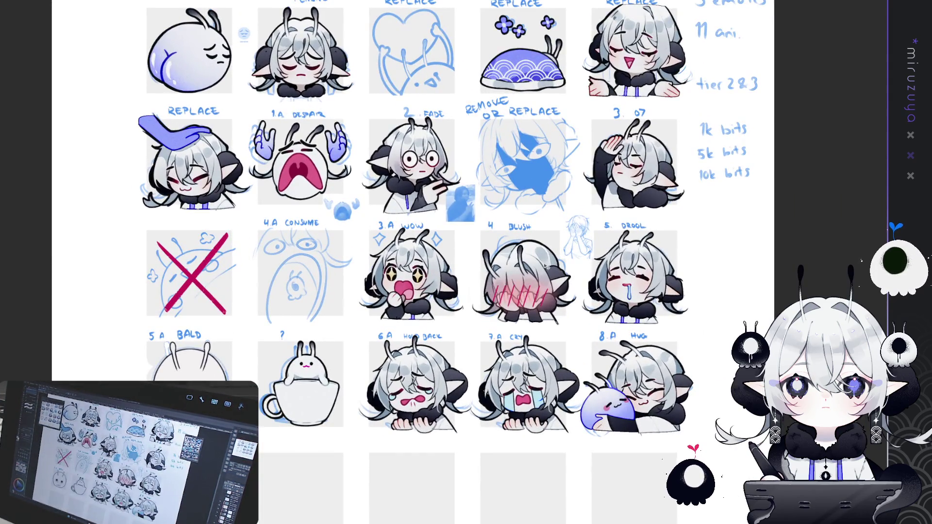
scroll(498, 153, up, 1)
scroll(495, 153, down, 1)
scroll(496, 152, up, 1)
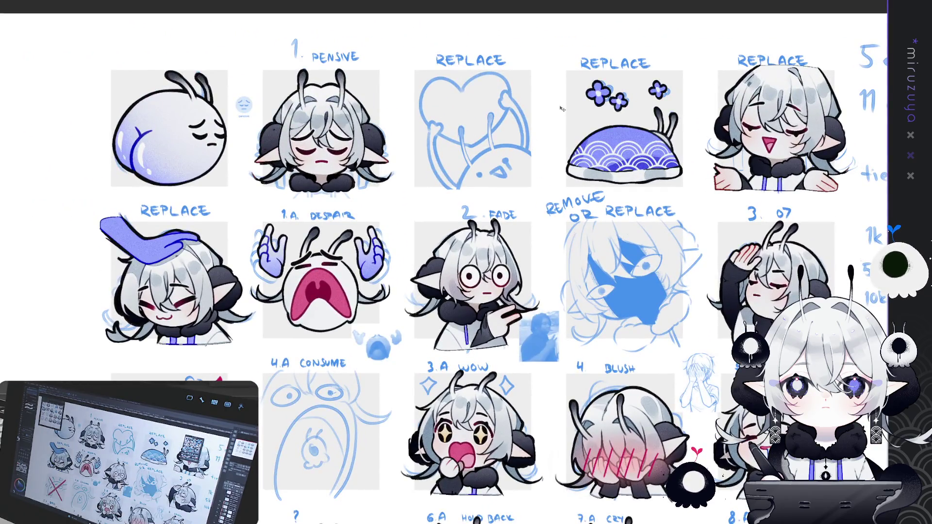
scroll(457, 106, up, 1)
scroll(458, 105, down, 1)
scroll(650, 98, up, 2)
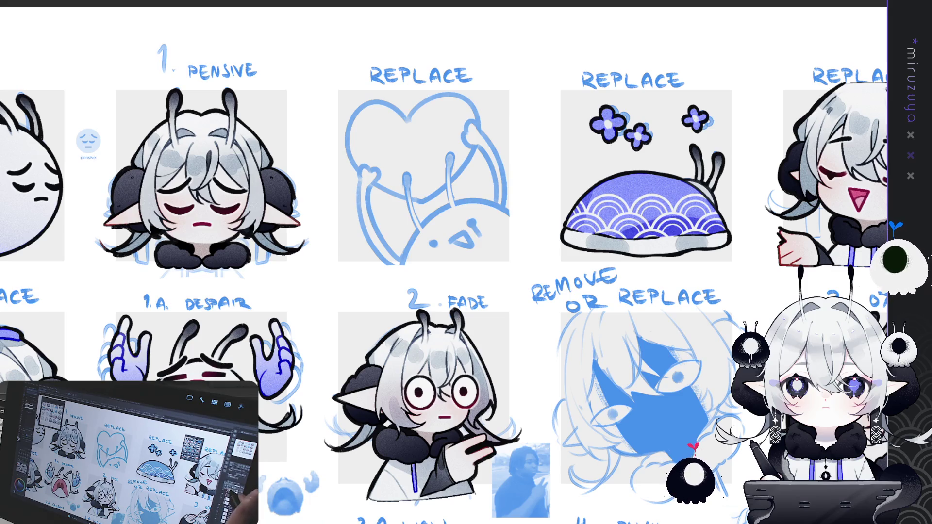
key(ctrl+plus)
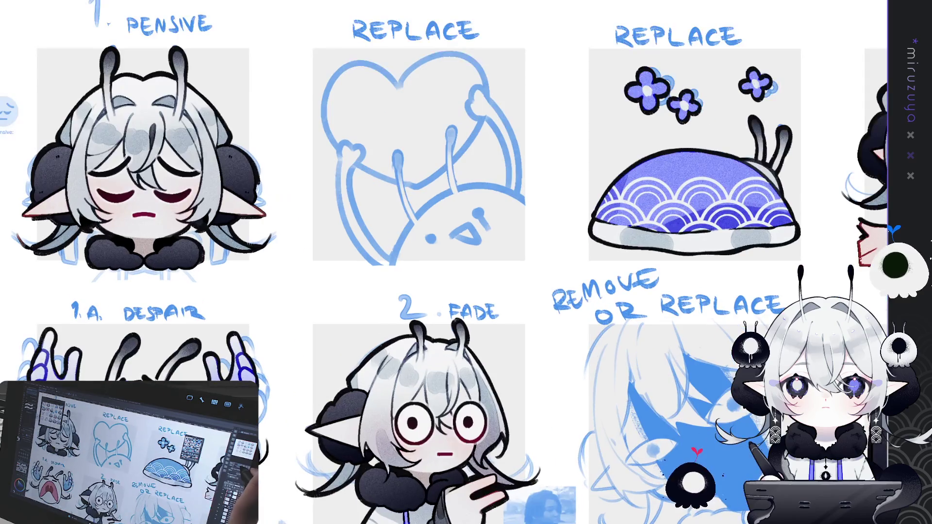
drag(444, 262, 423, 238)
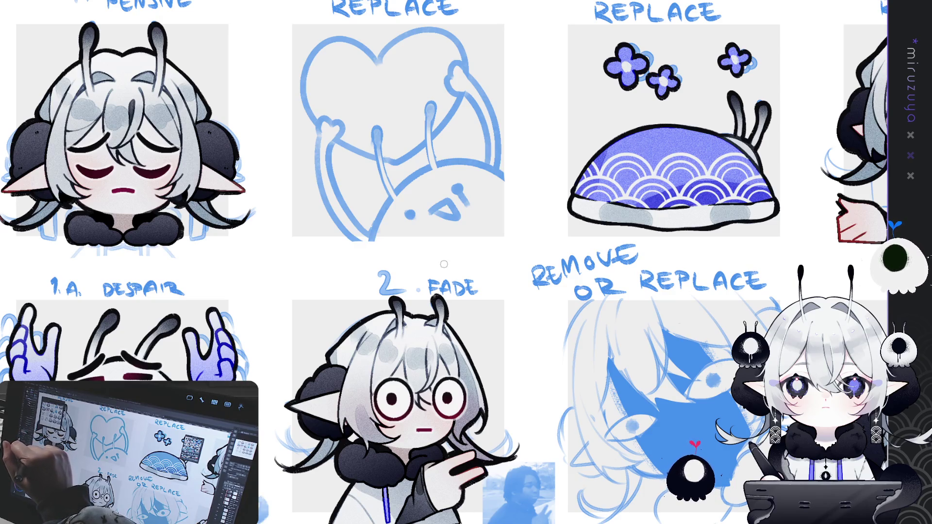
drag(347, 142, 337, 151)
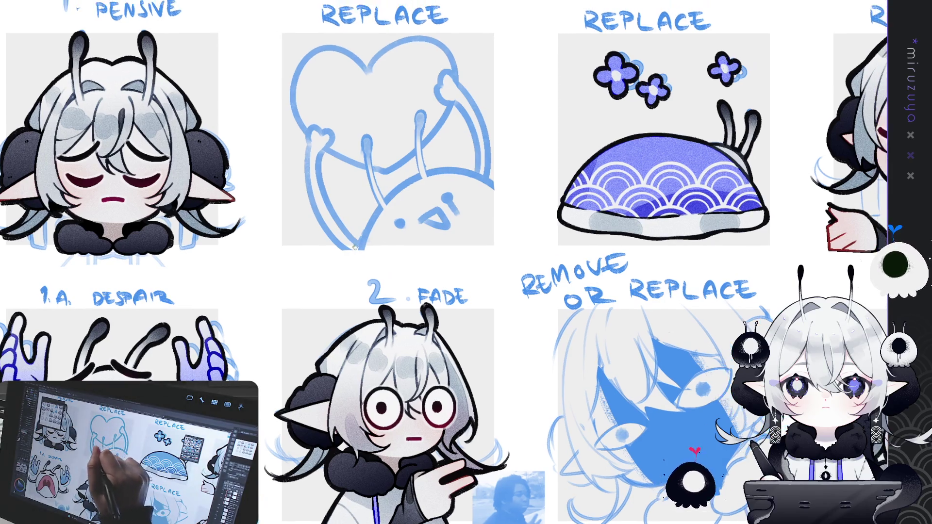
mouse_move(359, 255)
mouse_down()
mouse_move(399, 195)
mouse_move(507, 189)
mouse_up()
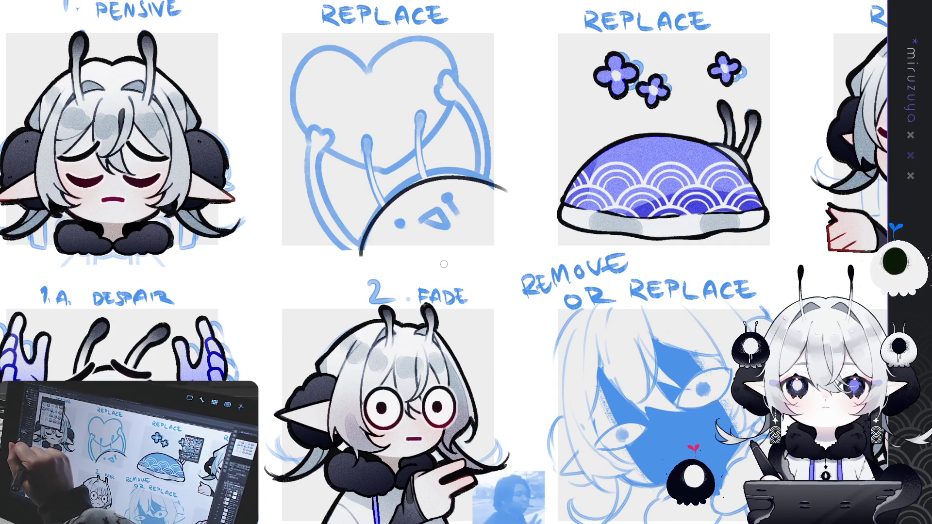
key(ctrl+z)
mouse_move(359, 255)
mouse_down()
mouse_move(471, 175)
mouse_move(520, 200)
mouse_up()
key(ctrl+z)
drag(359, 256, 502, 193)
key(ctrl+z)
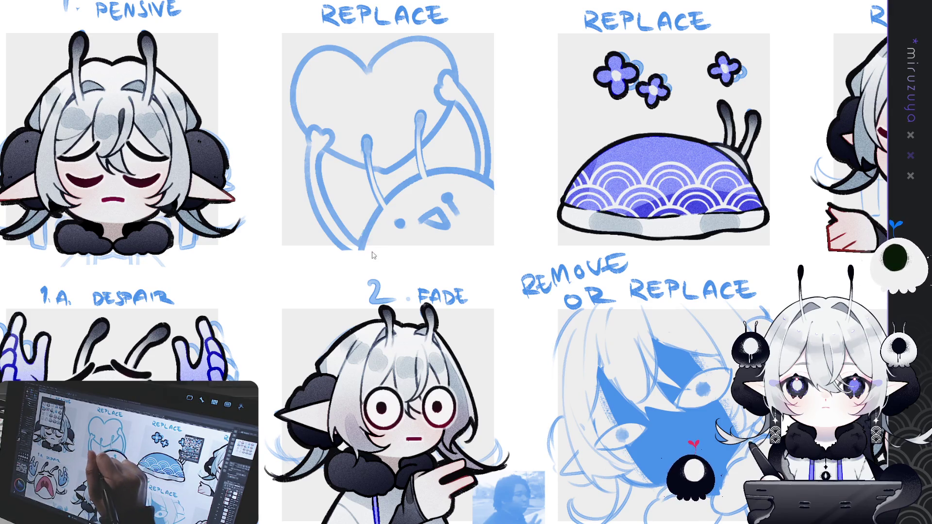
mouse_move(363, 266)
mouse_down()
mouse_move(505, 194)
mouse_move(518, 210)
mouse_up()
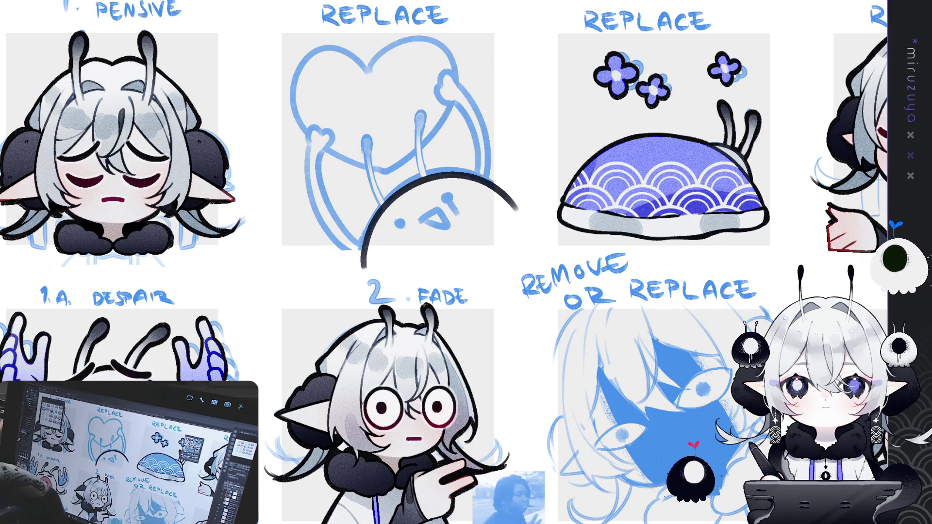
drag(435, 147, 366, 172)
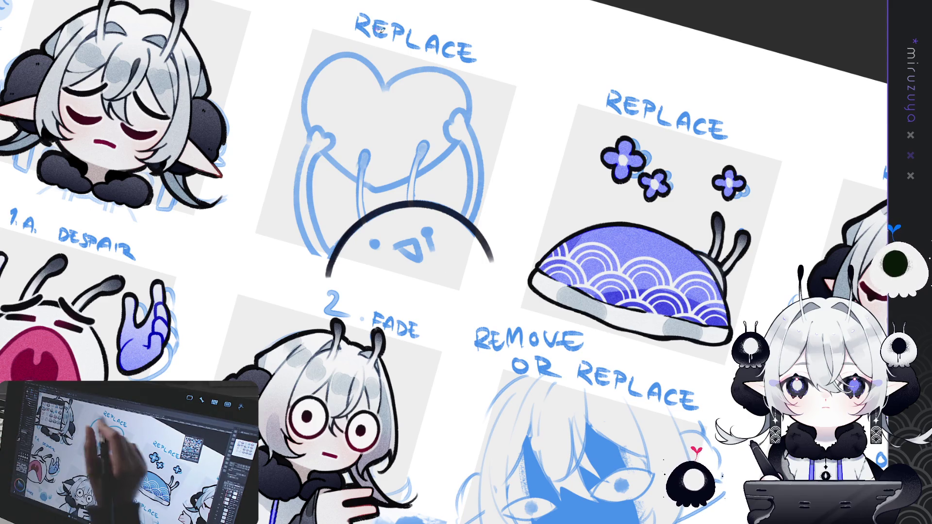
Ink a dark hooked antenna on the creature's head, redoing the stroke until it fits.
key(ctrl+z)
drag(362, 165, 354, 222)
drag(359, 169, 355, 222)
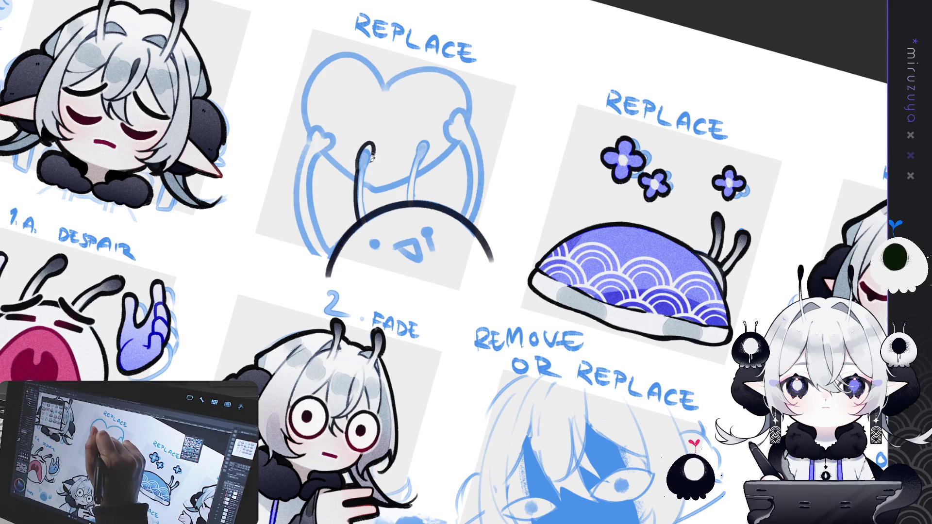
key(ctrl+z)
drag(374, 145, 367, 197)
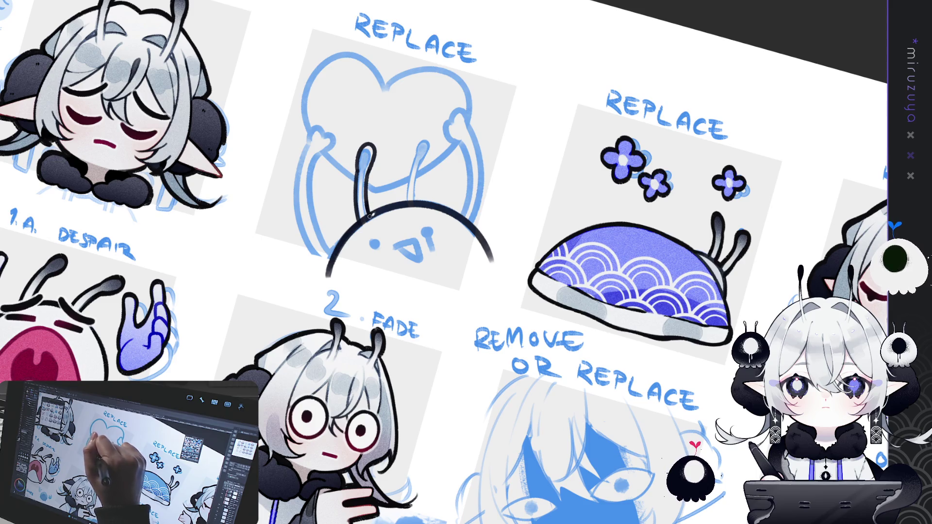
Move and rotate the antenna stroke into a second, more upright antenna and confirm.
key(ctrl+0)
key(ctrl+t)
mouse_move(359, 182)
mouse_down()
mouse_move(412, 160)
mouse_move(430, 134)
mouse_move(418, 129)
mouse_up()
drag(399, 168, 396, 169)
click(379, 246)
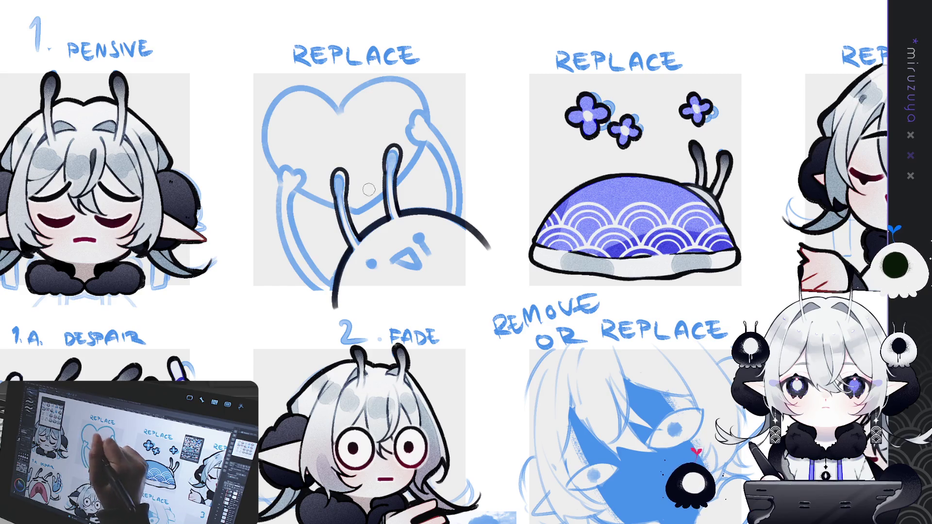
Set a symmetry ruler through the heart's centre and try inking the mirrored outline and right lobe.
mouse_move(547, 396)
mouse_down()
mouse_move(595, 435)
mouse_move(584, 436)
mouse_up()
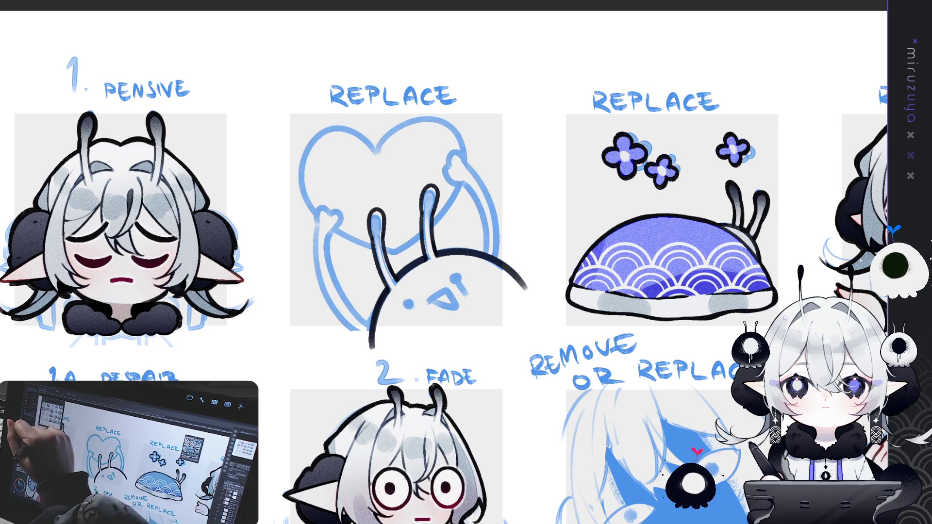
key(ctrl+2)
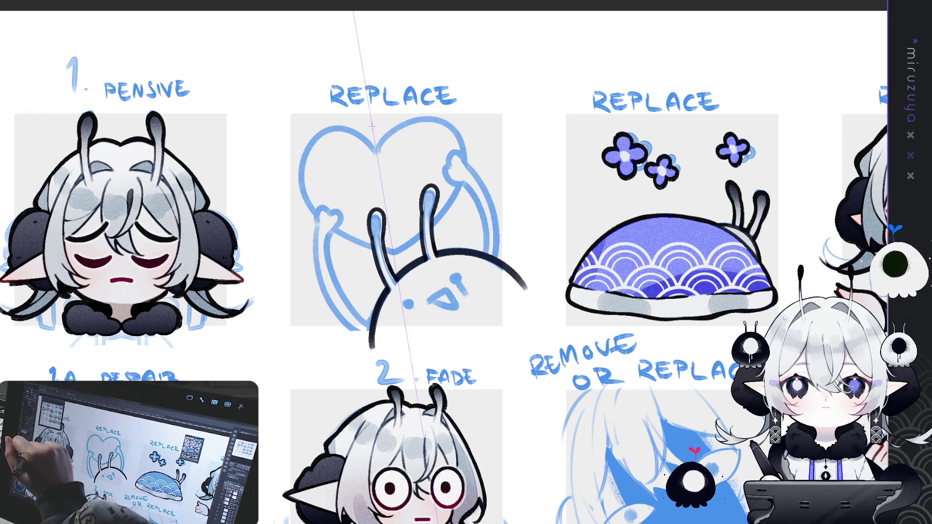
mouse_move(376, 151)
mouse_down()
mouse_move(384, 138)
mouse_move(459, 160)
mouse_move(403, 248)
mouse_up()
key(ctrl+z)
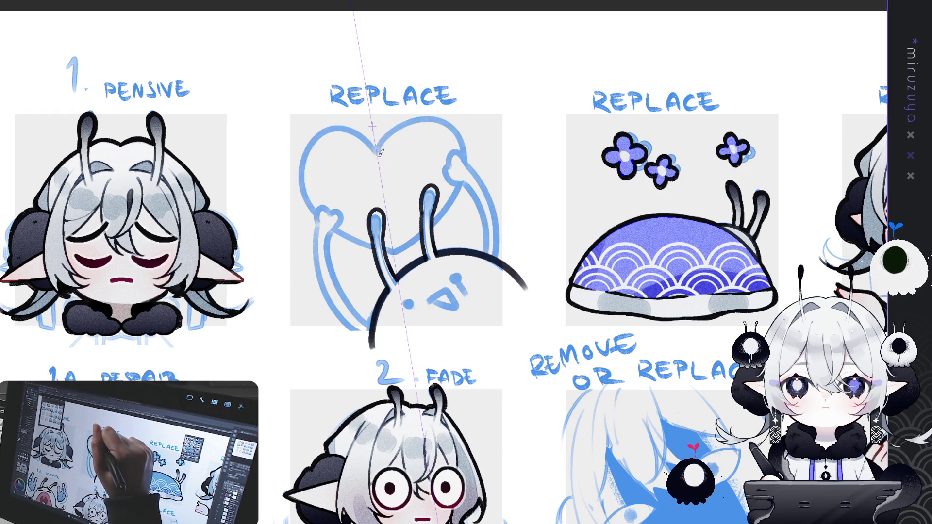
mouse_move(378, 154)
mouse_down()
mouse_move(422, 117)
mouse_move(439, 214)
mouse_move(393, 253)
mouse_up()
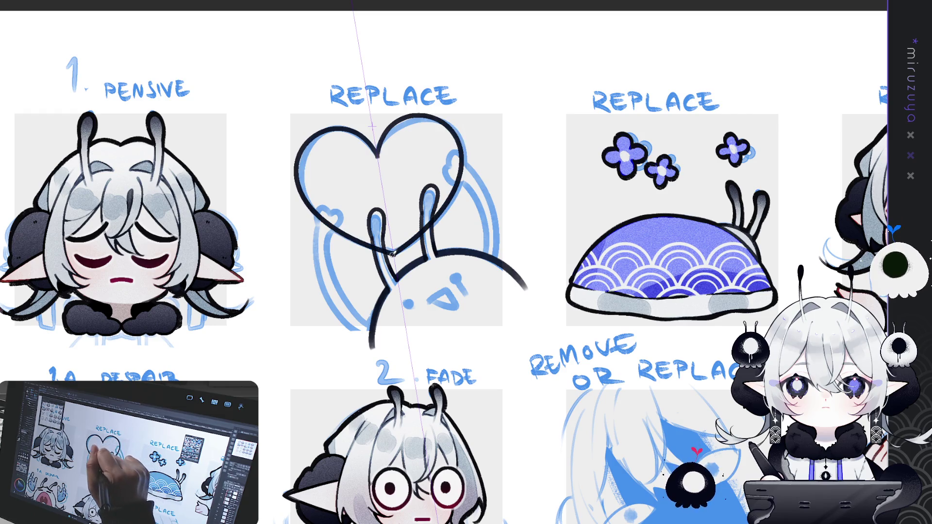
key(ctrl+z)
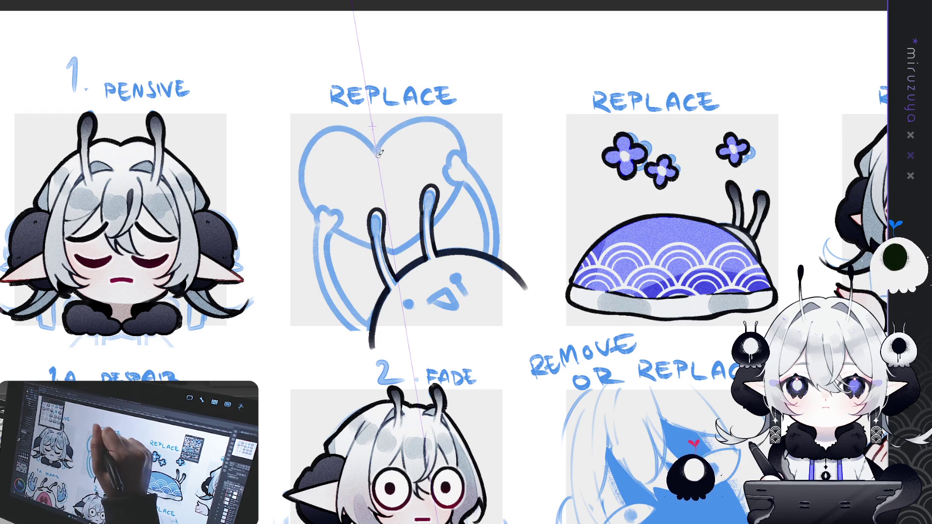
mouse_move(376, 151)
mouse_down()
mouse_move(459, 132)
mouse_move(427, 233)
mouse_move(388, 257)
mouse_up()
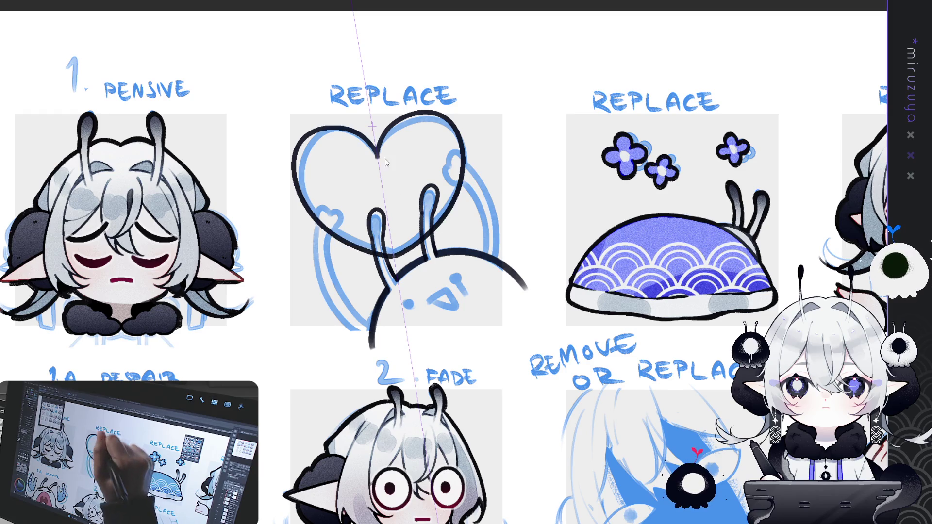
key(ctrl+z)
mouse_move(379, 156)
mouse_down()
mouse_move(422, 117)
mouse_move(439, 216)
mouse_move(394, 250)
mouse_up()
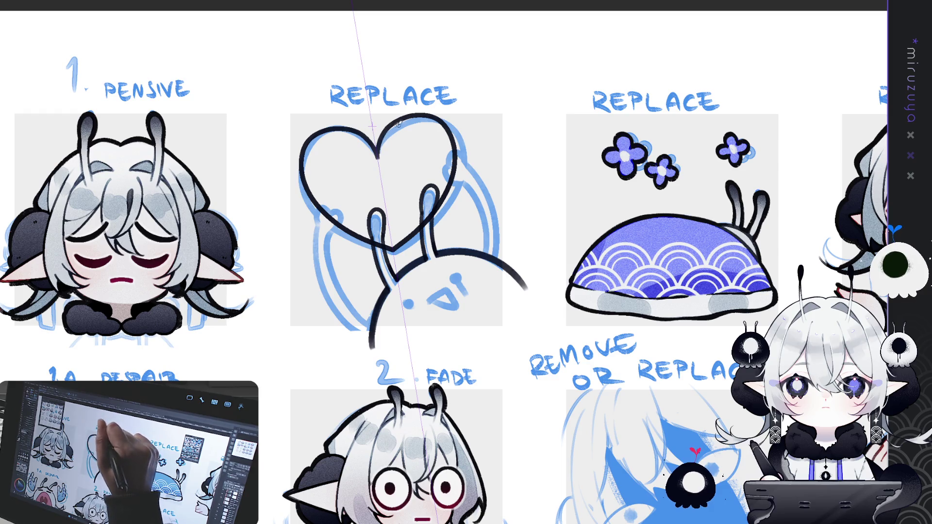
mouse_move(377, 148)
mouse_down()
mouse_move(396, 119)
mouse_move(452, 128)
mouse_move(456, 160)
mouse_up()
key(ctrl+z)
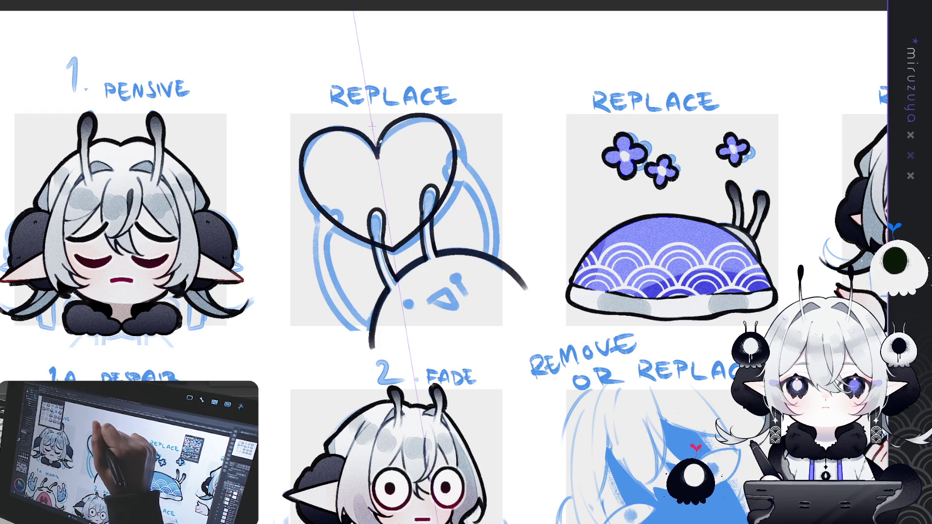
mouse_move(390, 124)
mouse_down()
mouse_move(451, 141)
mouse_move(439, 194)
mouse_up()
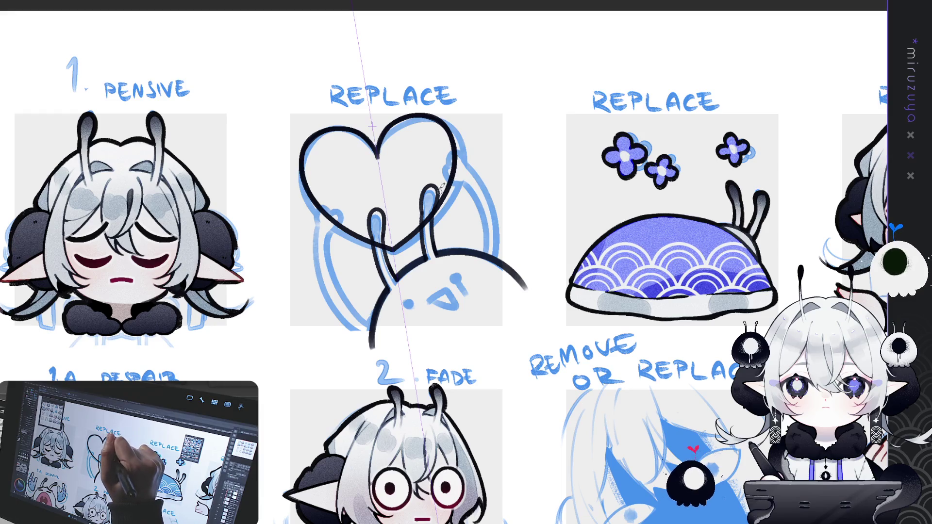
key(ctrl+z)
mouse_move(379, 147)
mouse_down()
mouse_move(427, 116)
mouse_move(458, 163)
mouse_up()
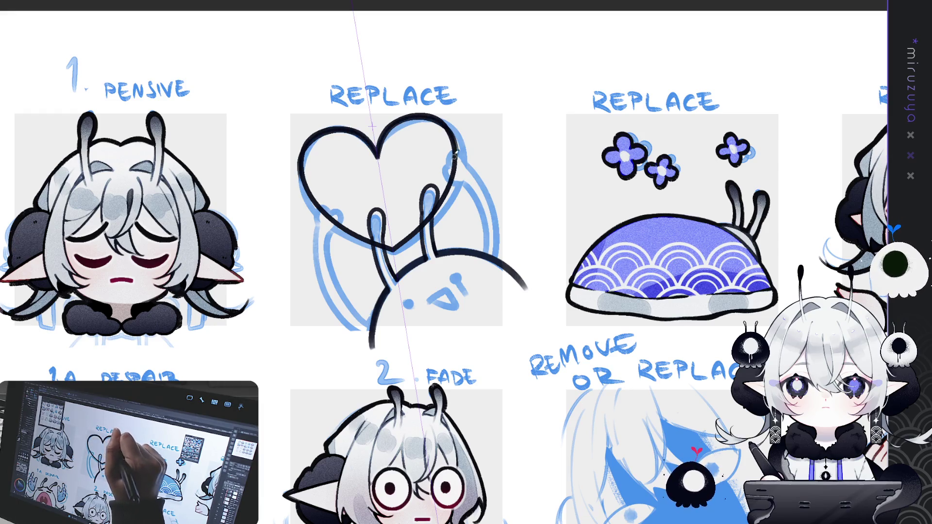
key(ctrl+z)
Redraw the mirrored heart outline from cleft to point until it is clean and symmetrical.
key(ctrl+z)
mouse_move(378, 163)
mouse_down()
mouse_move(449, 128)
mouse_move(423, 238)
mouse_up()
key(ctrl+z)
mouse_move(378, 155)
mouse_down()
mouse_move(447, 131)
mouse_move(402, 245)
mouse_up()
key(ctrl+z)
mouse_move(379, 154)
mouse_down()
mouse_move(346, 127)
mouse_move(315, 221)
mouse_move(376, 243)
mouse_up()
key(ctrl+z)
mouse_move(379, 151)
mouse_down()
mouse_move(303, 160)
mouse_move(380, 246)
mouse_up()
key(ctrl+z)
mouse_move(396, 122)
mouse_down()
mouse_move(454, 179)
mouse_move(383, 240)
mouse_up()
key(ctrl+z)
mouse_move(379, 151)
mouse_down()
mouse_move(452, 124)
mouse_move(427, 235)
mouse_move(388, 259)
mouse_move(382, 151)
mouse_move(464, 140)
mouse_move(412, 238)
mouse_move(383, 250)
mouse_up()
key(ctrl+z)
key(ctrl+z)
drag(378, 154, 307, 164)
drag(313, 199, 396, 252)
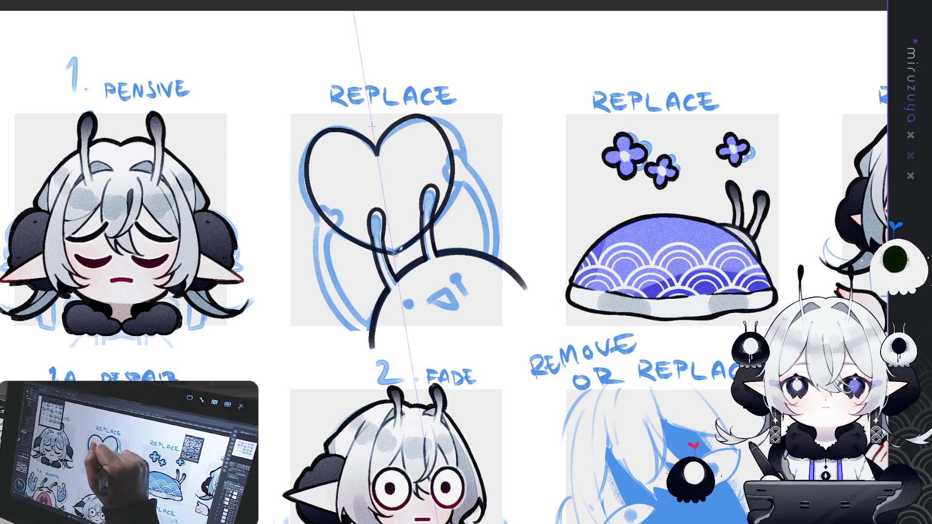
key(ctrl+z)
mouse_move(378, 155)
mouse_down()
mouse_move(369, 140)
mouse_move(308, 160)
mouse_move(359, 240)
mouse_move(396, 257)
mouse_up()
key(ctrl+z)
mouse_move(366, 144)
mouse_down()
mouse_move(320, 226)
mouse_move(394, 255)
mouse_up()
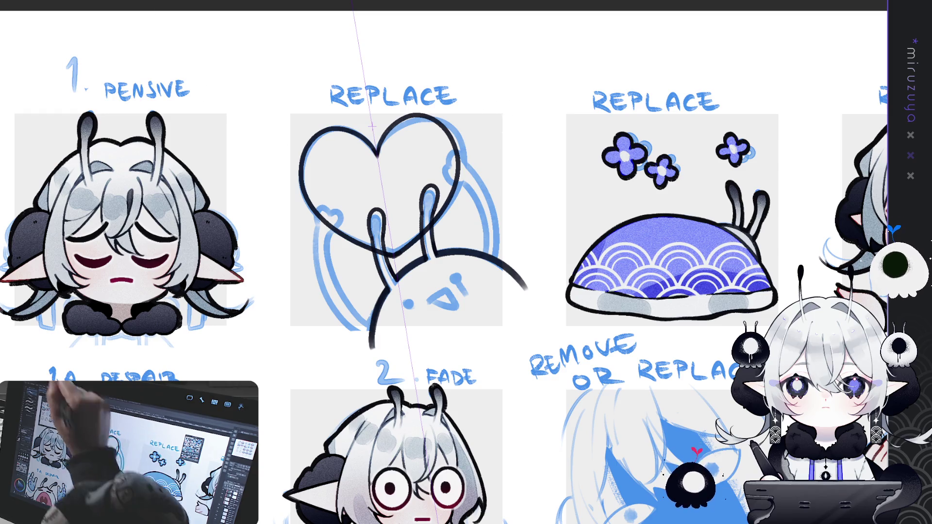
Nudge the heart slightly right and down with Free Transform and confirm.
key(ctrl+t)
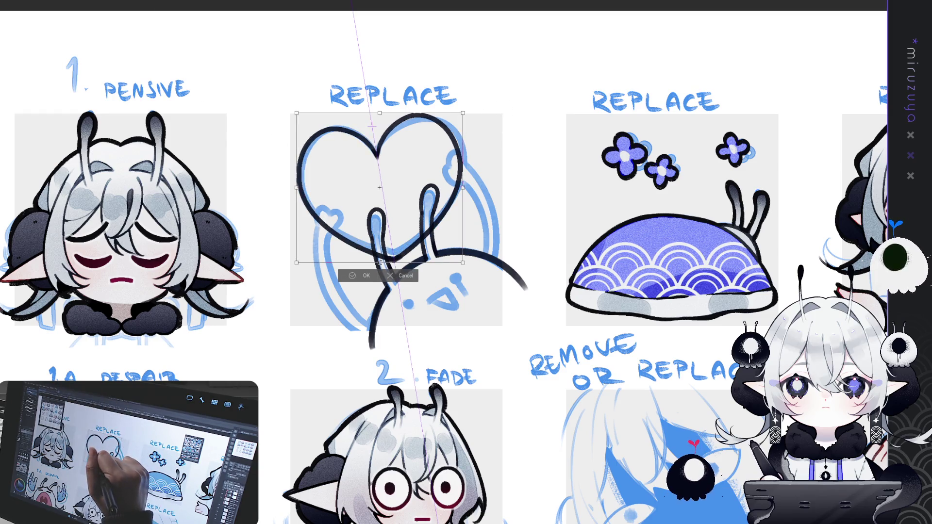
drag(441, 180, 444, 180)
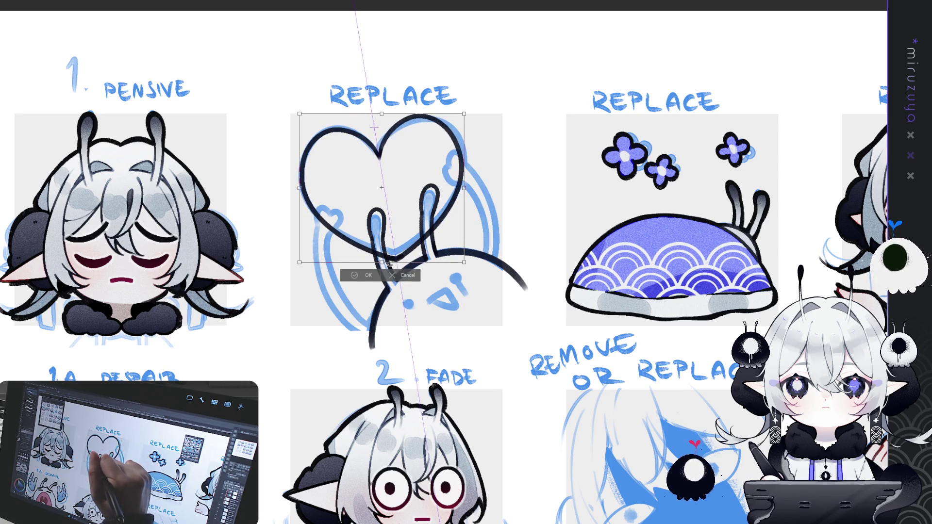
click(365, 275)
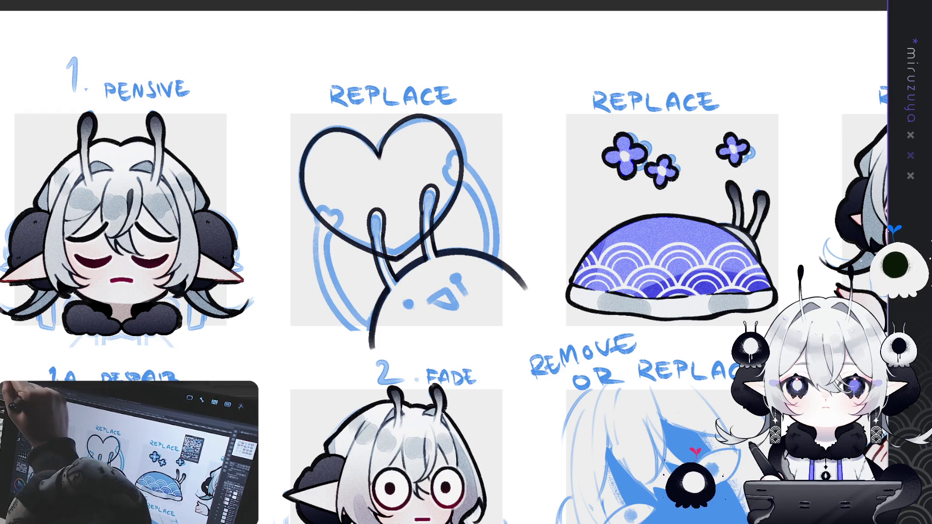
Move the creature lower, then add a second dot eye and a small triangle nose.
drag(572, 339, 575, 345)
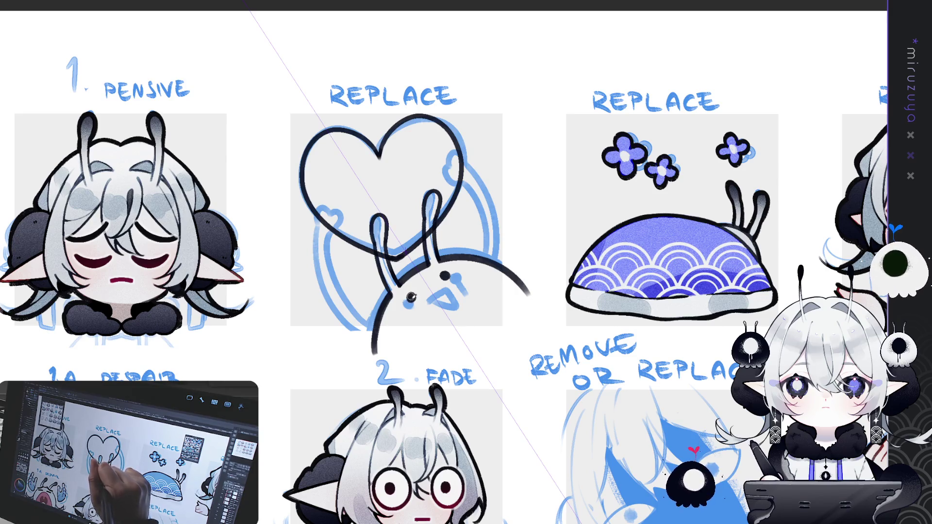
click(445, 276)
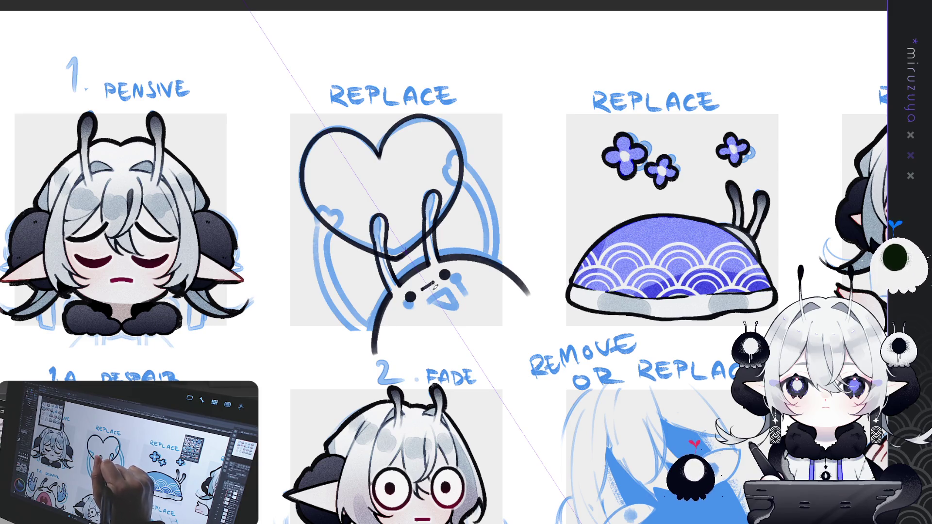
mouse_move(434, 285)
mouse_down()
mouse_move(424, 290)
mouse_move(434, 286)
mouse_up()
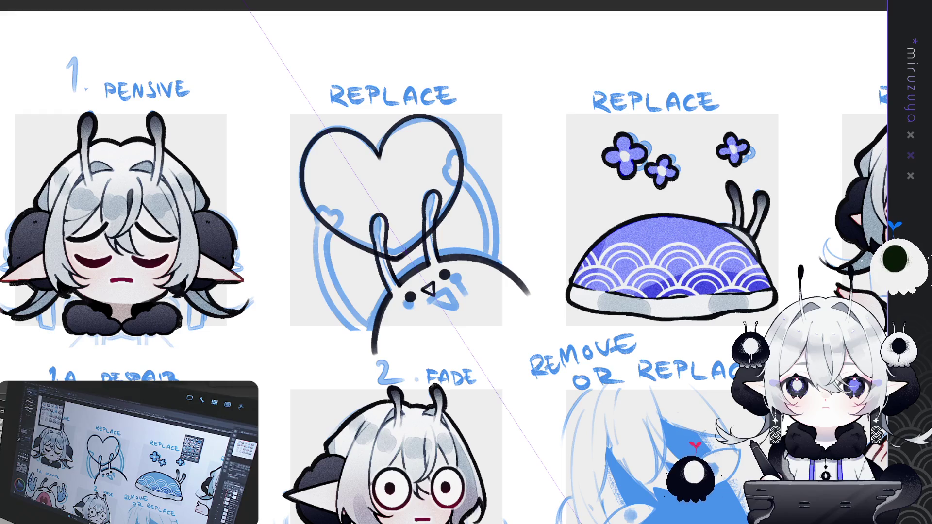
Lasso the creature's dot eyes and triangle nose and scale them up.
mouse_move(404, 270)
mouse_down()
mouse_move(460, 310)
mouse_move(448, 293)
mouse_up()
key(ctrl+t)
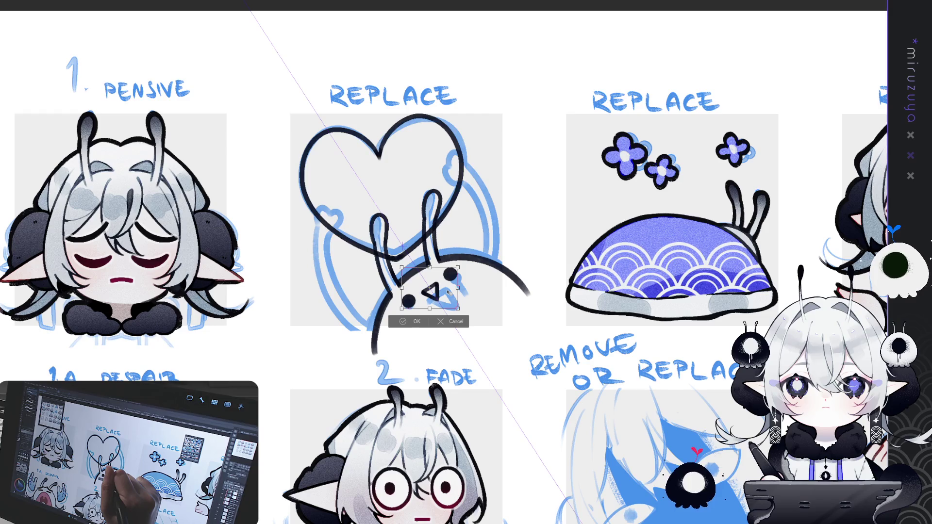
key(Return)
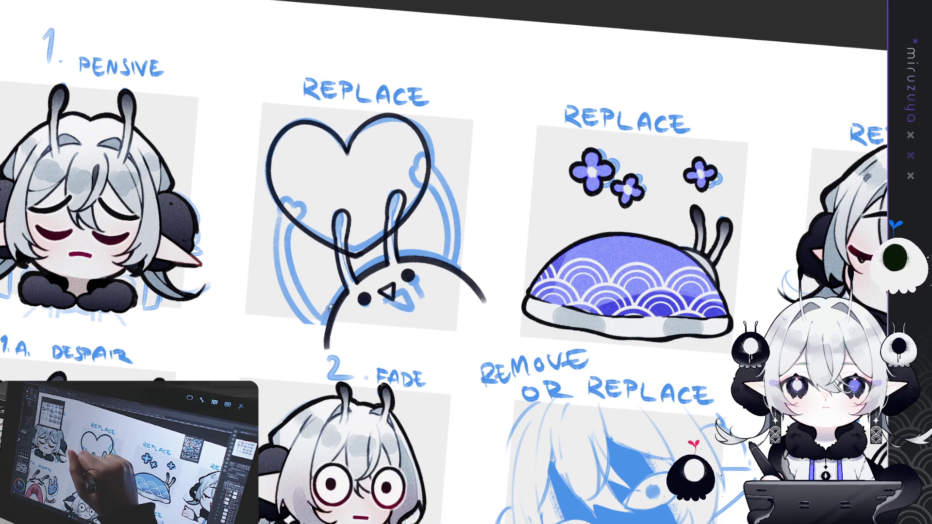
Ink the left arm line rising from the creature to the small heart, redrawing and undoing retries.
drag(334, 316, 293, 253)
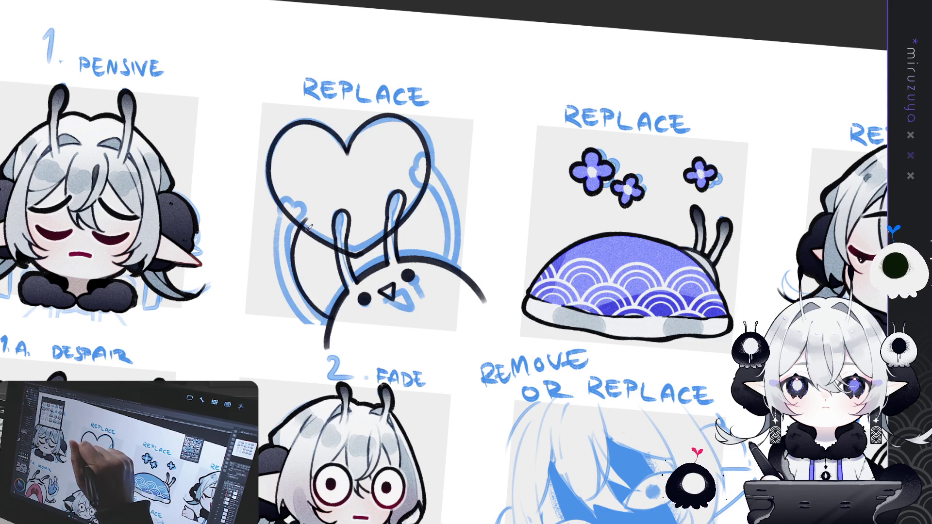
key(ctrl+z)
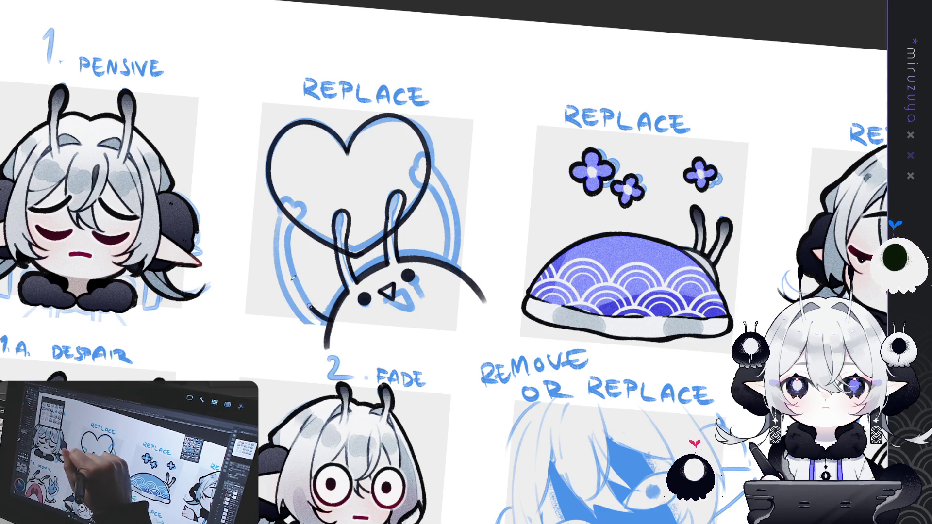
drag(311, 307, 292, 216)
key(ctrl+z)
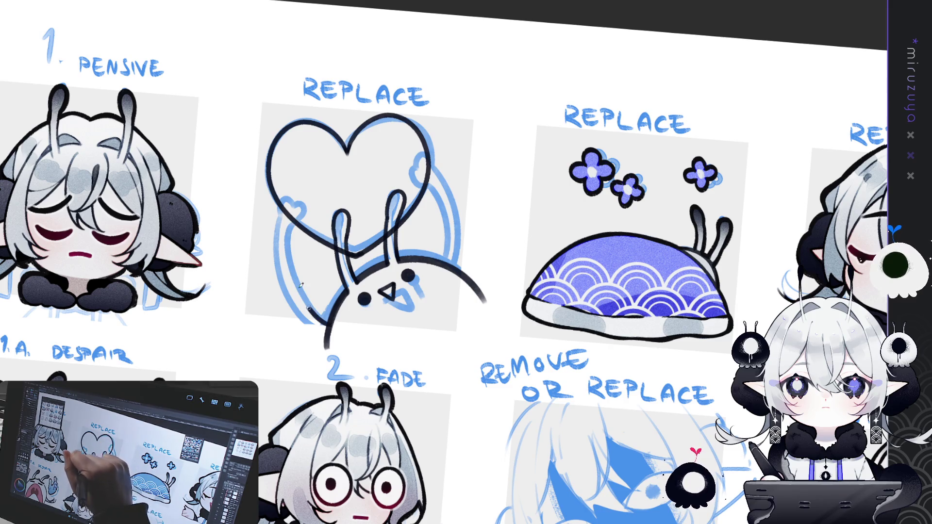
mouse_move(328, 318)
mouse_down()
mouse_move(293, 282)
mouse_move(298, 219)
mouse_move(281, 300)
mouse_move(335, 337)
mouse_up()
key(ctrl+z)
mouse_move(277, 212)
mouse_down()
mouse_move(294, 320)
mouse_move(332, 330)
mouse_up()
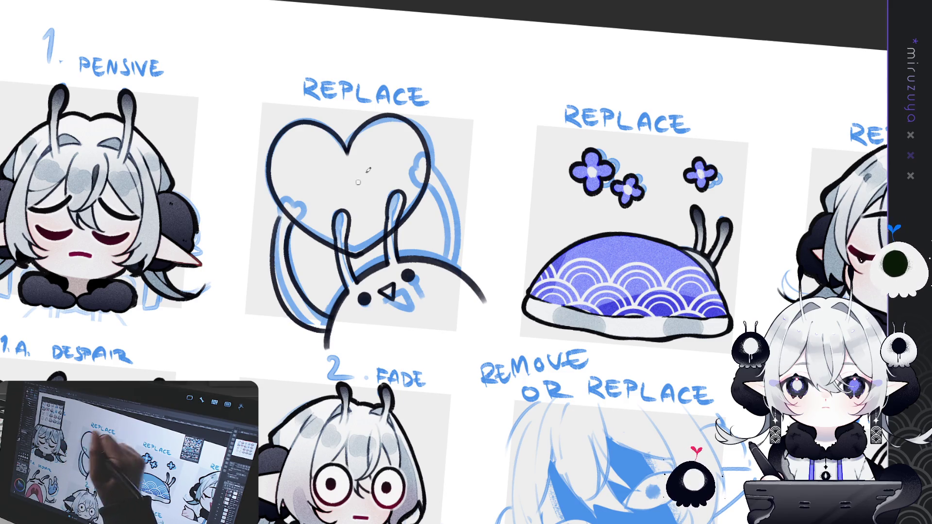
key(ctrl+z)
drag(278, 216, 335, 335)
key(ctrl+z)
mouse_move(275, 213)
mouse_down()
mouse_move(290, 304)
mouse_move(333, 329)
mouse_move(278, 210)
mouse_move(297, 189)
mouse_move(303, 208)
mouse_move(276, 209)
mouse_move(293, 191)
mouse_move(297, 208)
mouse_move(293, 199)
mouse_move(313, 210)
mouse_move(294, 222)
mouse_up()
key(ctrl+z)
key(ctrl+z)
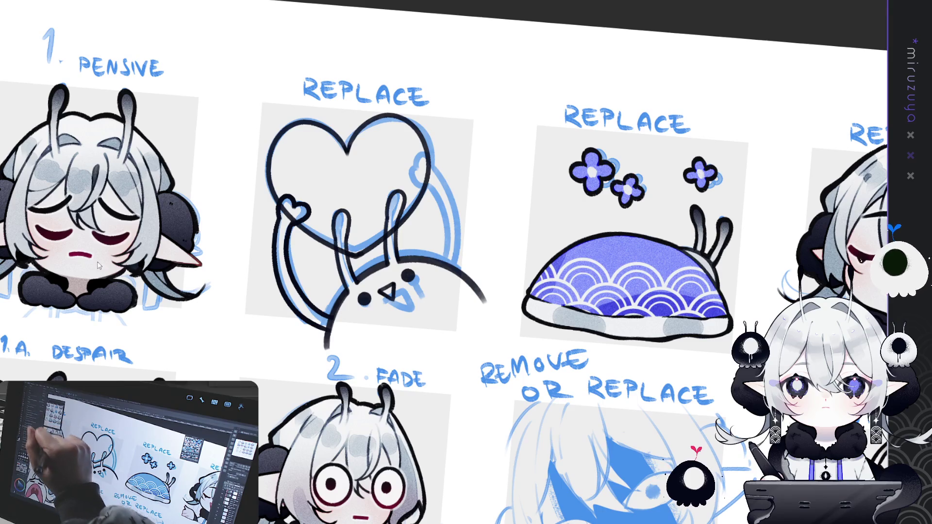
Rotate the small heart and stem into place, erase overlaps at the antenna, and hide the blue sketch.
key(ctrl+t)
mouse_move(320, 228)
mouse_down()
mouse_move(308, 246)
mouse_move(447, 214)
mouse_move(442, 204)
mouse_move(440, 217)
mouse_up()
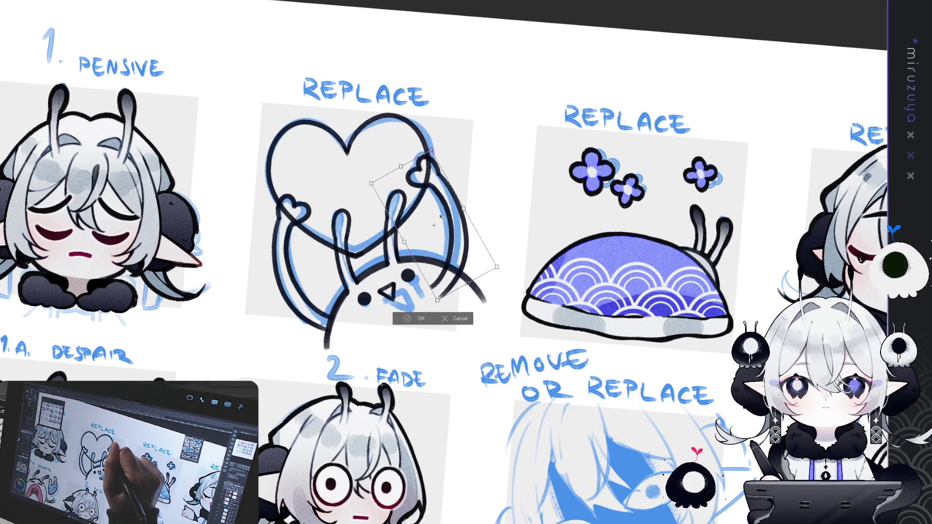
click(417, 319)
mouse_move(441, 270)
mouse_down()
mouse_move(460, 282)
mouse_move(441, 271)
mouse_move(424, 281)
mouse_move(448, 278)
mouse_up()
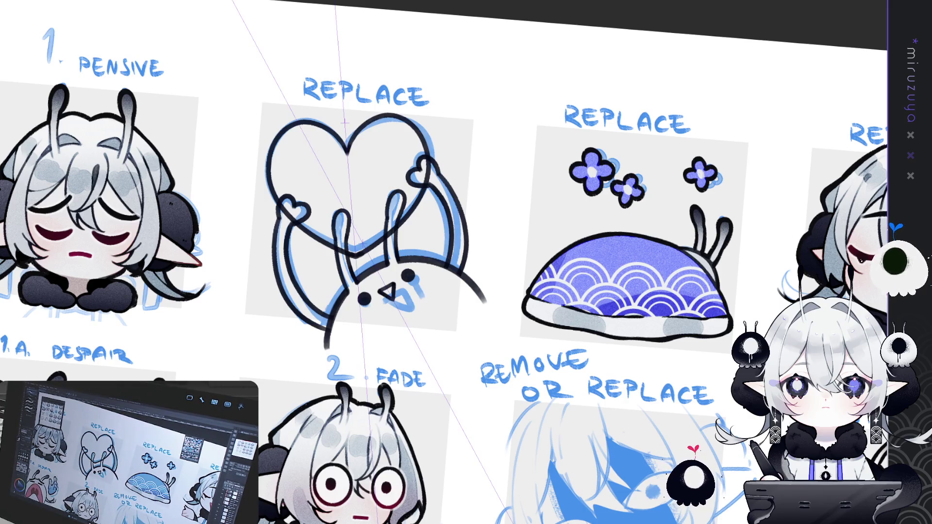
key(ctrl+comma)
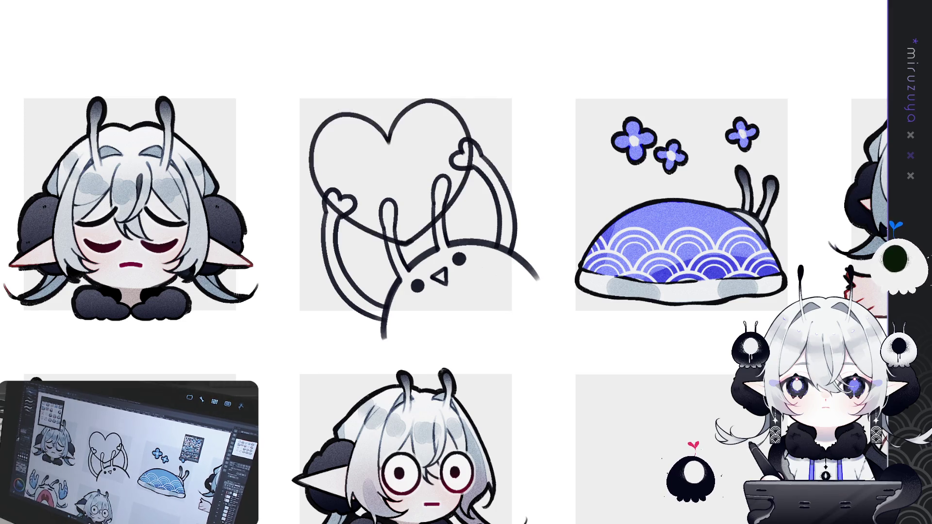
Tilt the big heart sketch slightly counter-clockwise and set a straight-line guide across it.
key(ctrl+t)
drag(487, 89, 480, 71)
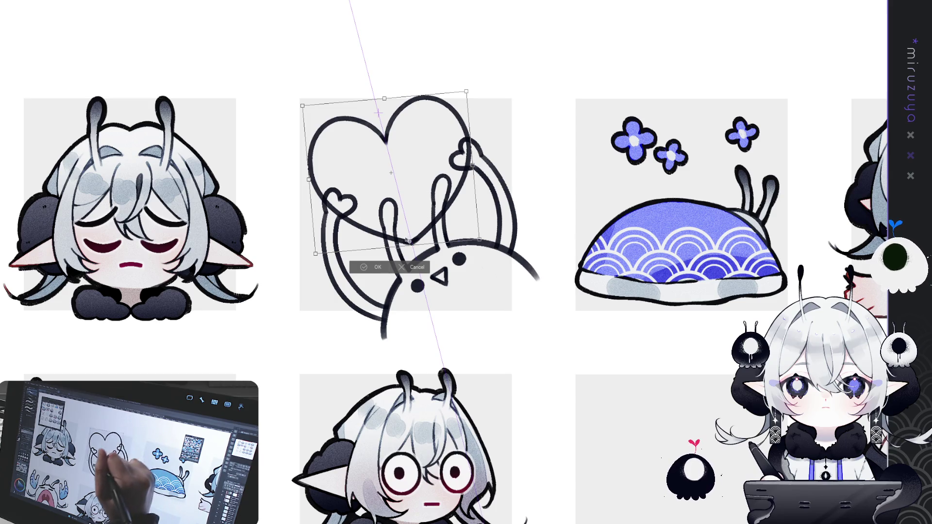
click(378, 268)
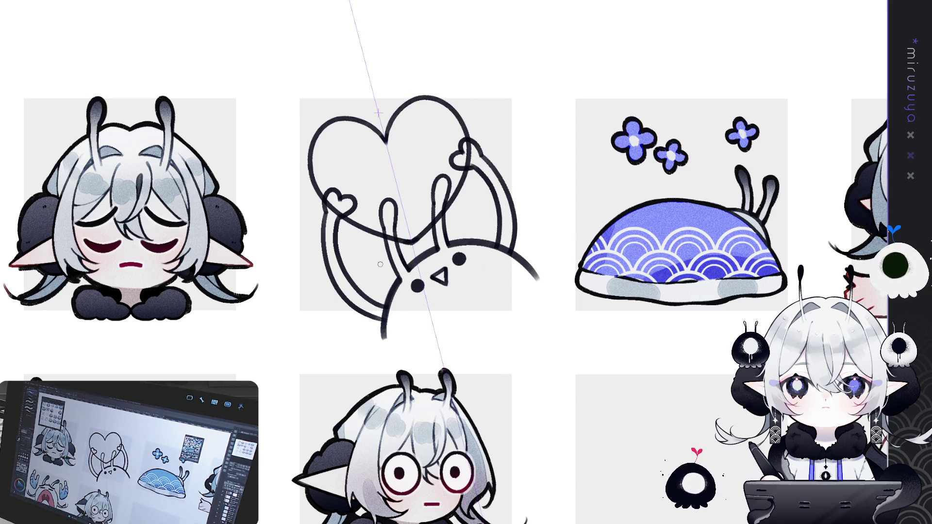
drag(411, 230, 555, 276)
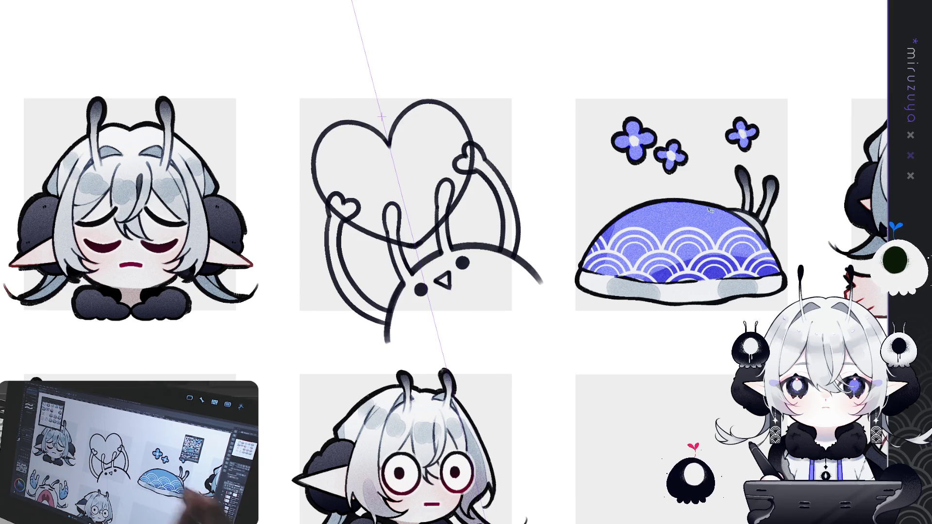
Enlarge and nudge the heart sketch, then paste a copy of the small heart arm to the left.
key(ctrl+t)
drag(477, 248, 480, 253)
drag(458, 194, 459, 193)
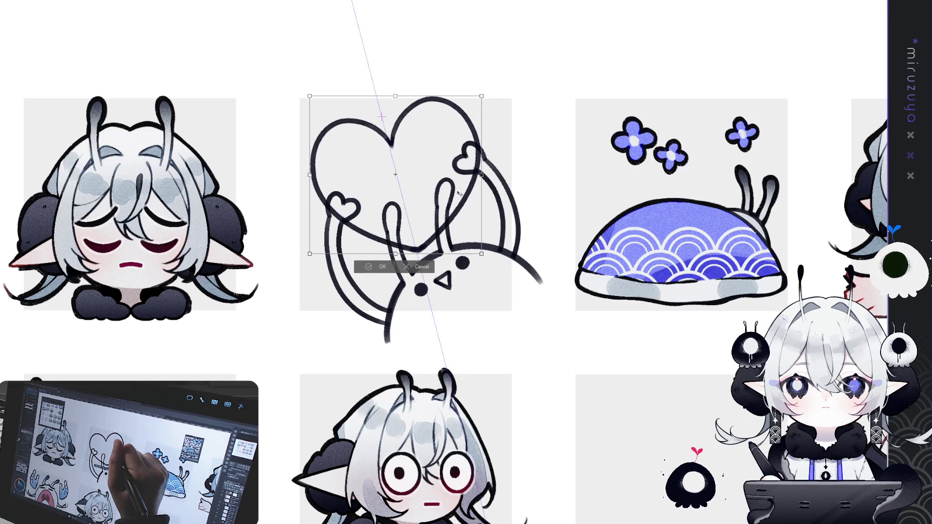
click(382, 267)
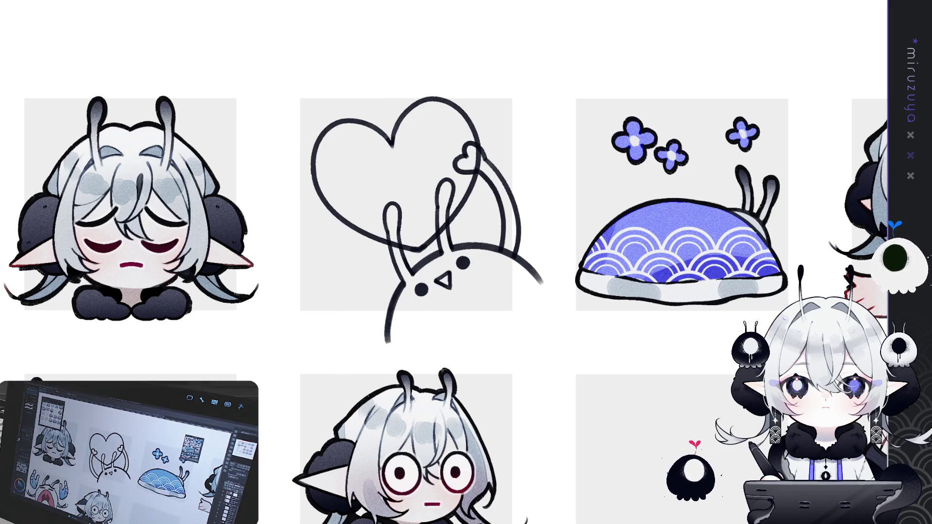
key(ctrl+v)
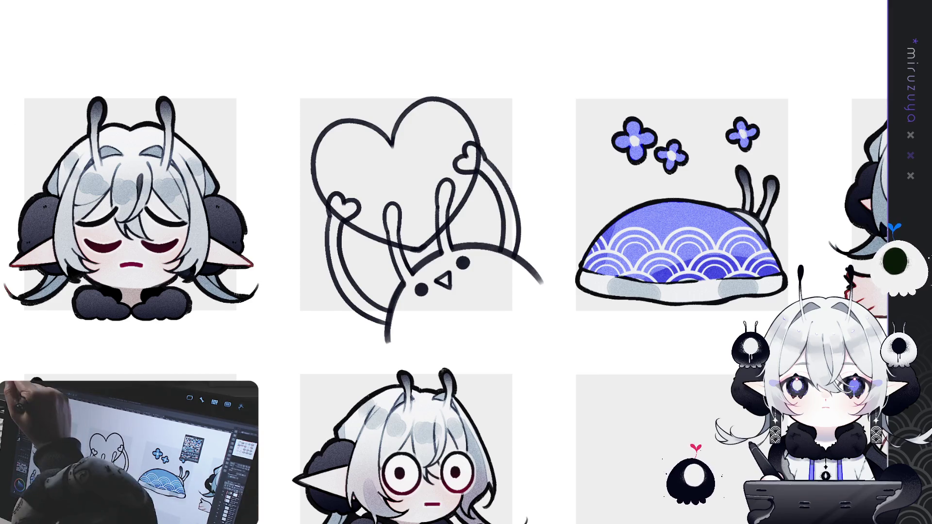
drag(441, 264, 561, 243)
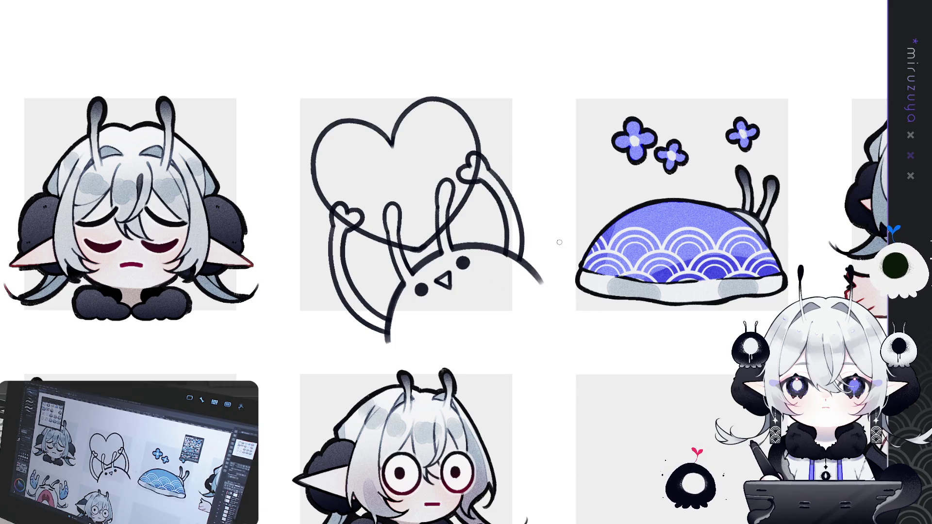
Shift the rough sketch left, angle a guide along the arm, and rule a straight base line under the body.
key(ctrl+2)
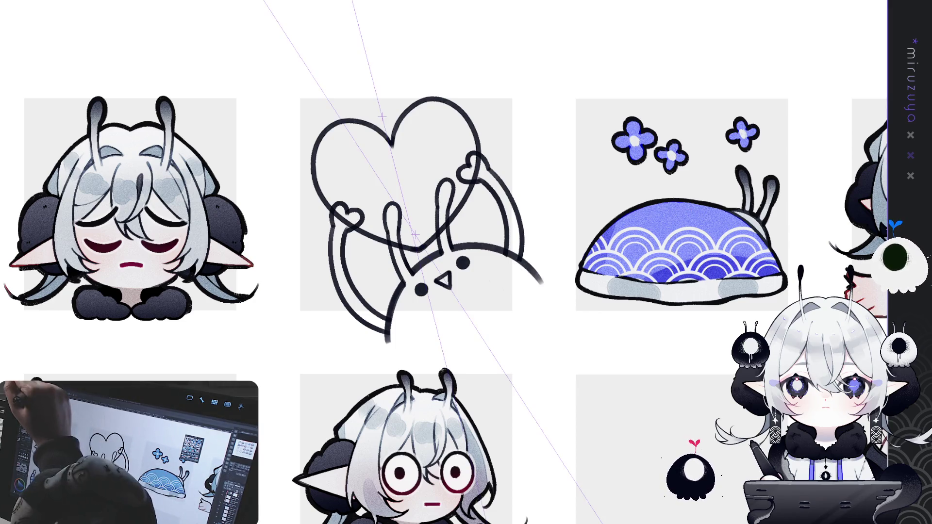
drag(530, 197, 527, 198)
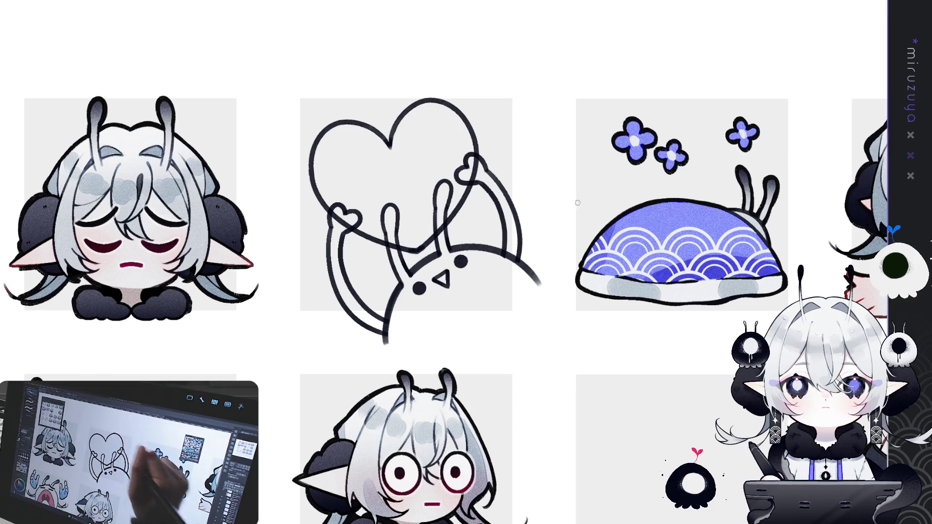
key(ctrl+2)
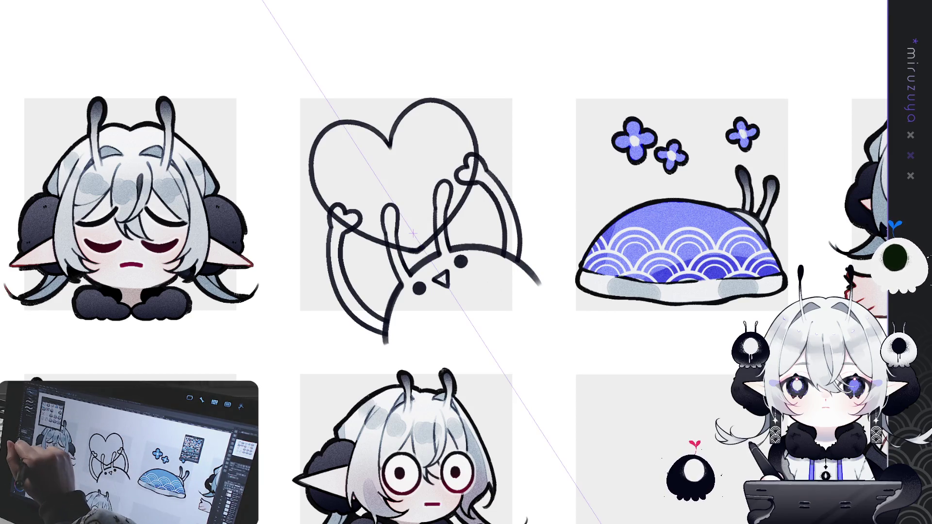
drag(413, 233, 382, 116)
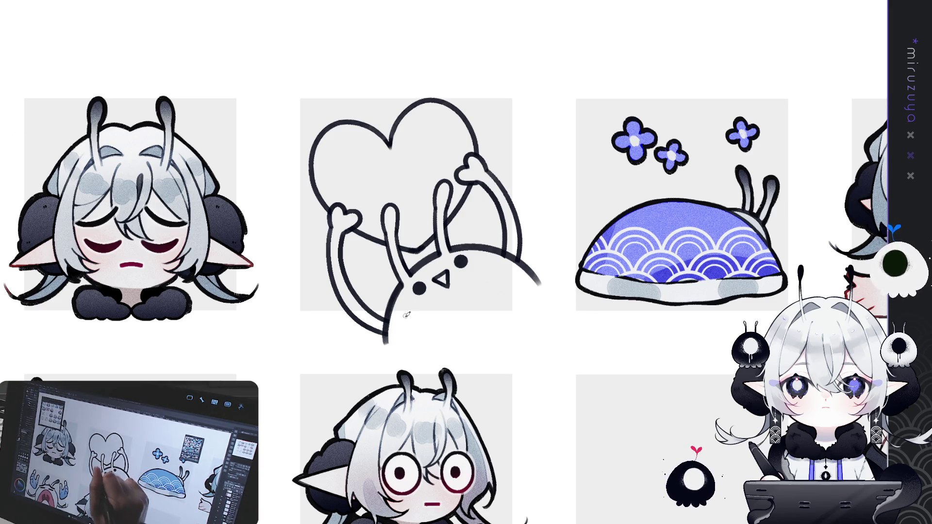
mouse_move(383, 335)
mouse_down()
mouse_move(539, 315)
mouse_move(536, 272)
mouse_up()
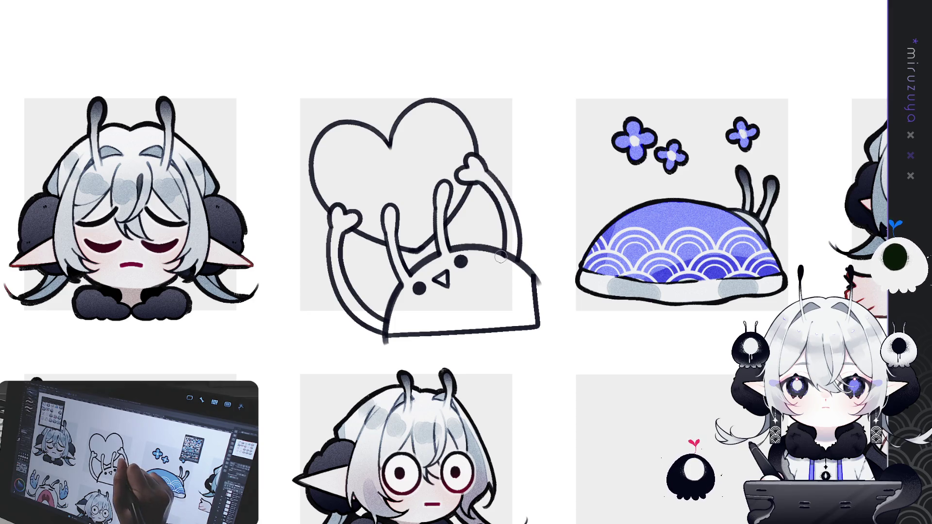
key(ctrl+0)
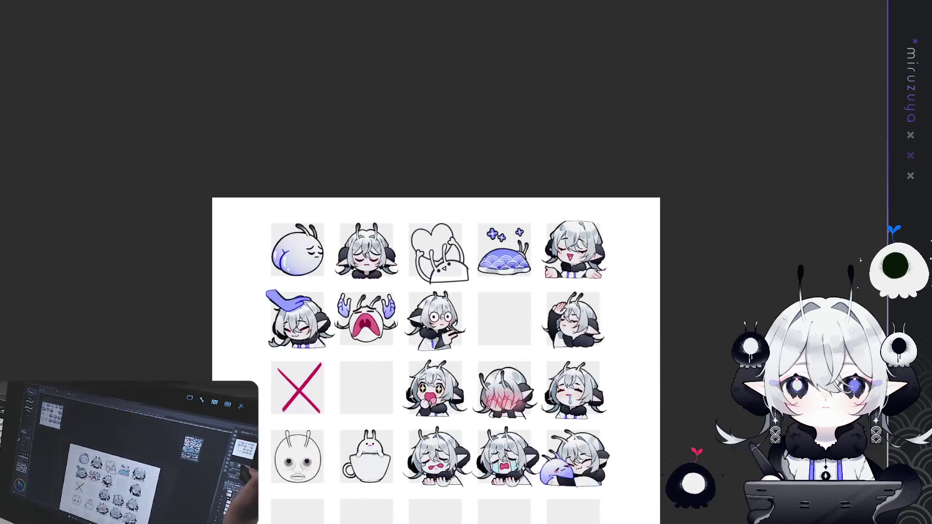
scroll(402, 317, up, 5)
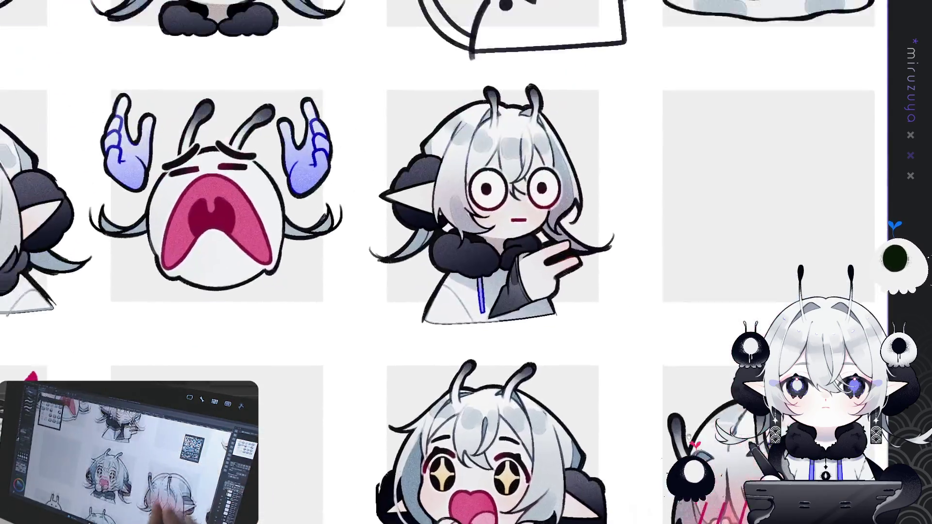
scroll(444, 192, down, 3)
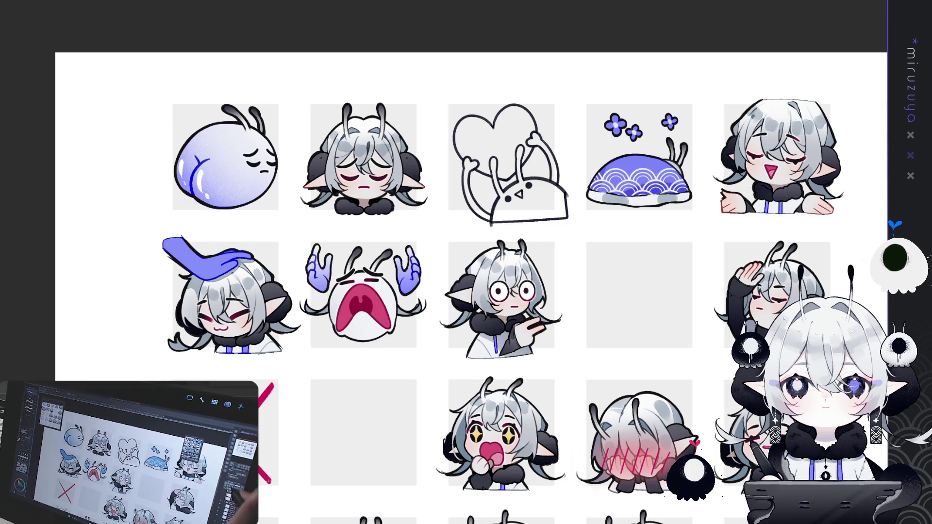
key(Delete)
key(ctrl+z)
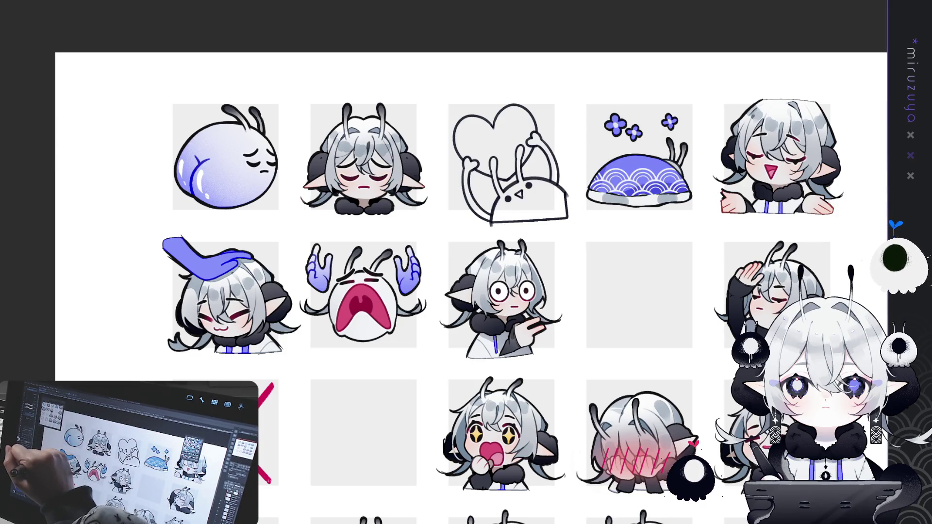
mouse_move(508, 240)
mouse_down()
mouse_move(461, 214)
mouse_move(582, 176)
mouse_move(571, 229)
mouse_up()
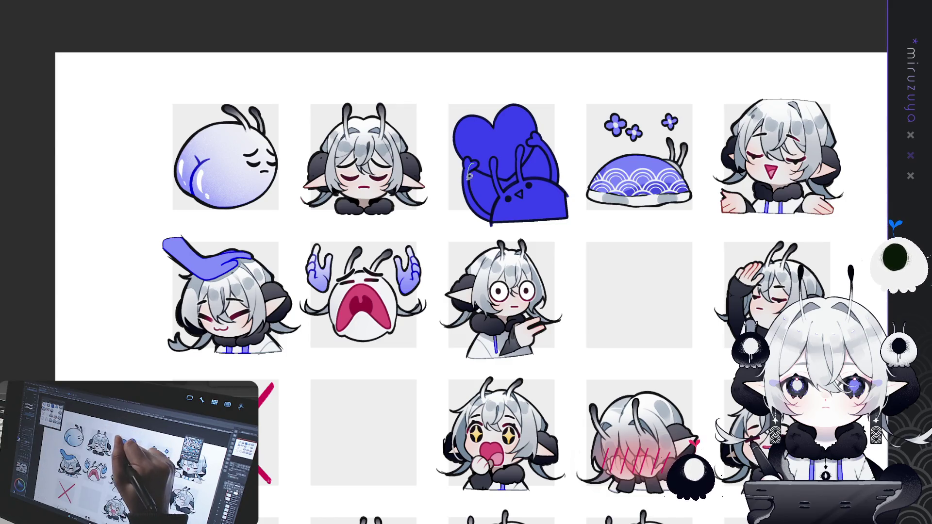
Erase stray fill around the bunny's left edge, head and right antenna.
drag(488, 160, 500, 219)
drag(517, 165, 503, 194)
mouse_move(538, 140)
mouse_down()
mouse_move(563, 187)
mouse_move(529, 189)
mouse_up()
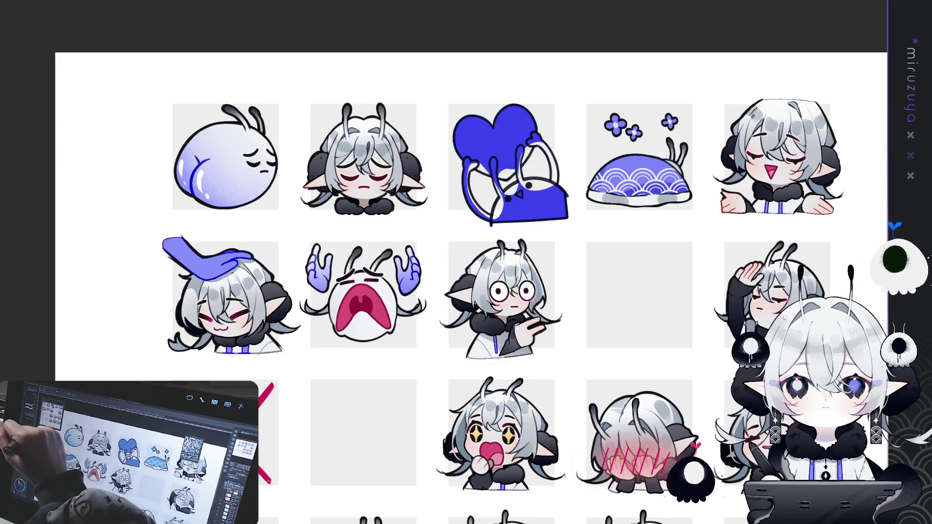
mouse_move(473, 152)
mouse_down()
mouse_move(462, 195)
mouse_move(491, 224)
mouse_move(523, 167)
mouse_move(502, 199)
mouse_up()
Remove the temporary blue fill and bucket-fill the big heart with magenta.
mouse_move(529, 141)
mouse_down()
mouse_move(514, 187)
mouse_move(559, 172)
mouse_move(551, 132)
mouse_move(531, 137)
mouse_up()
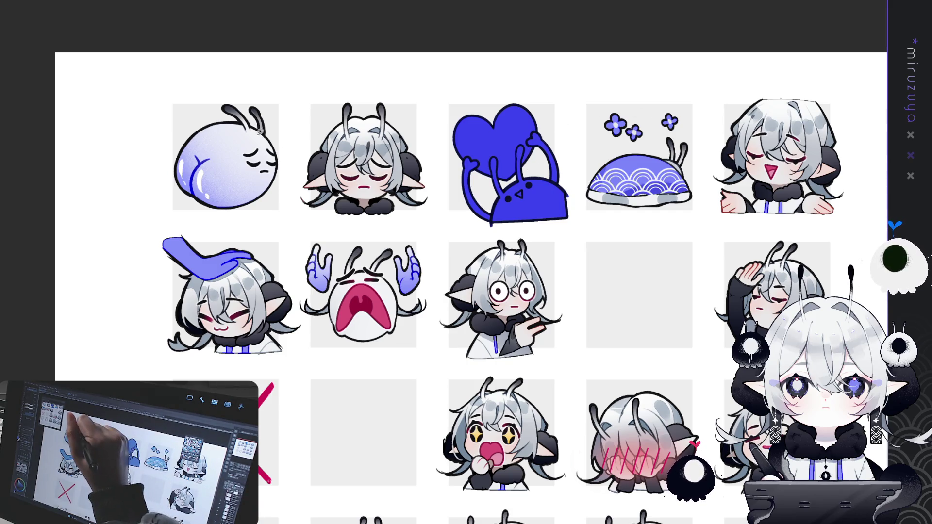
key(ctrl+z)
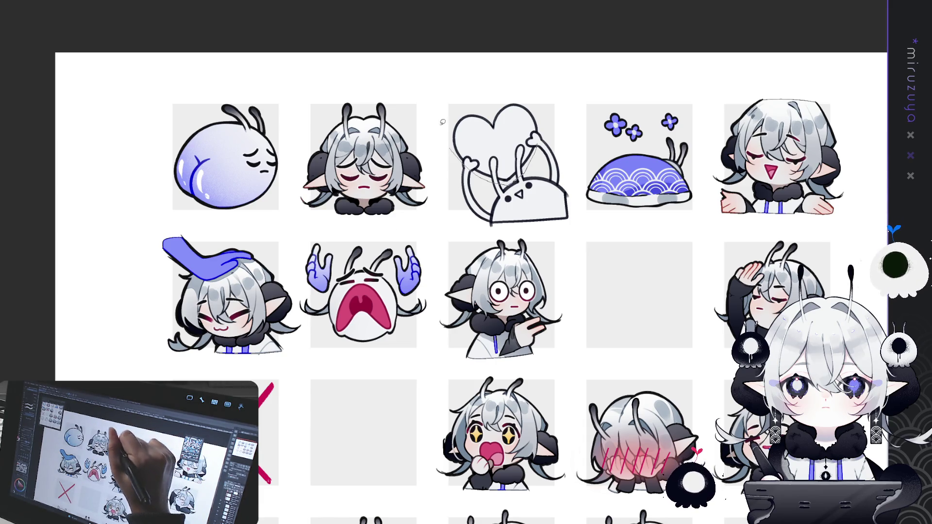
click(486, 131)
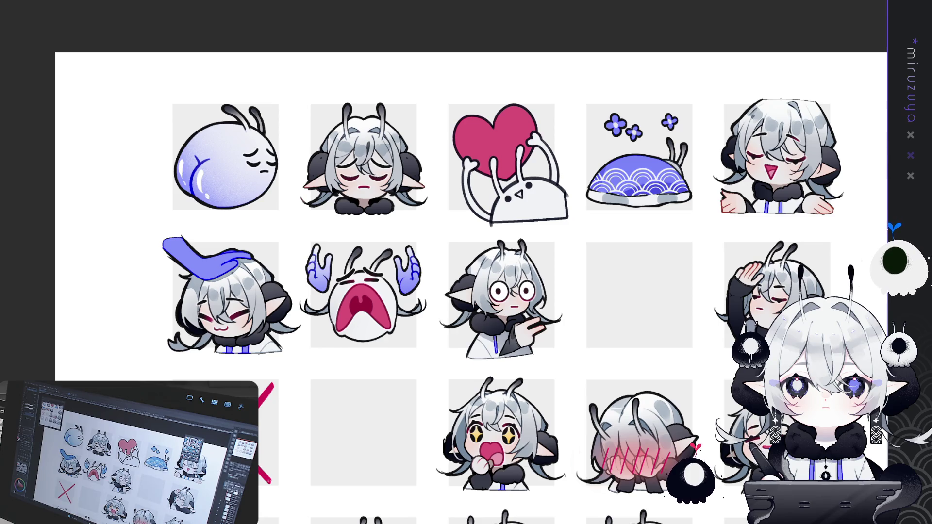
mouse_move(744, 352)
mouse_down()
mouse_move(697, 328)
mouse_move(669, 293)
mouse_move(646, 329)
mouse_up()
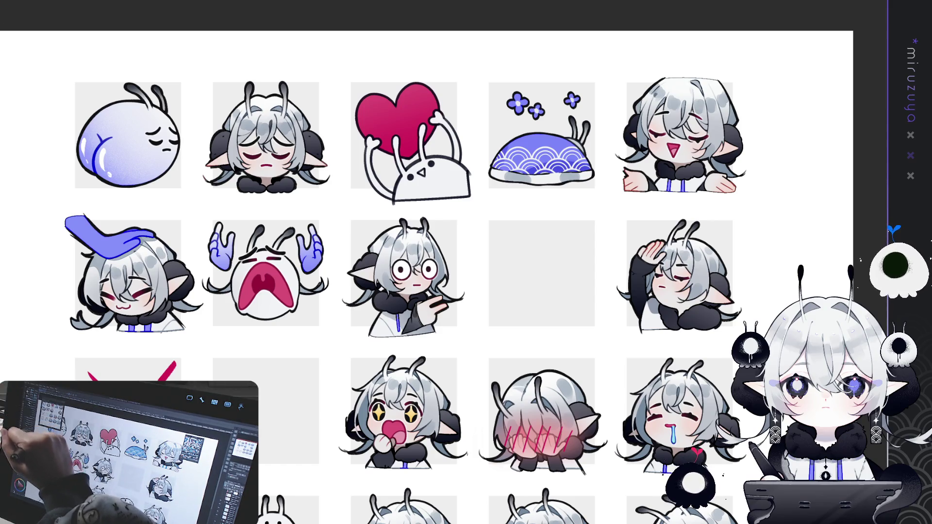
drag(534, 145, 582, 208)
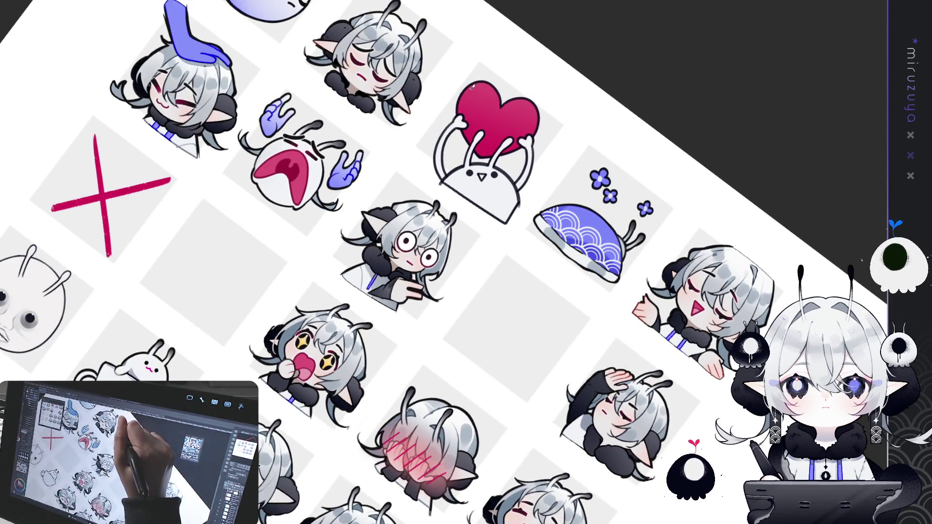
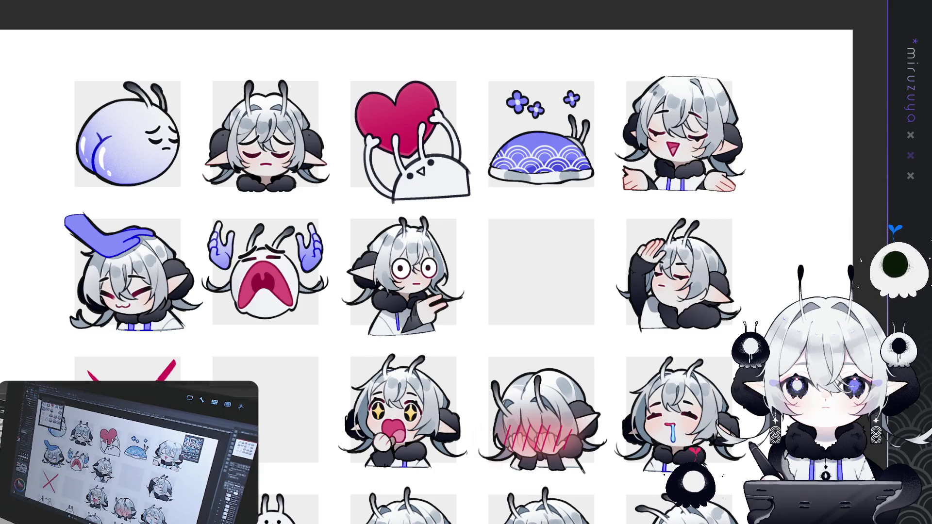
Pan to the white bunny emote and drag a darker blue gradient across its heart.
drag(436, 243, 501, 214)
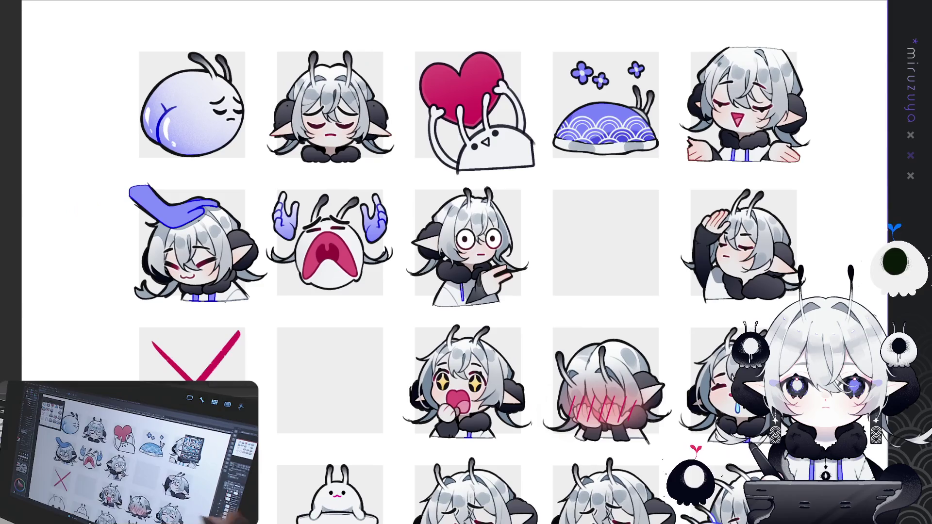
drag(455, 262, 471, 274)
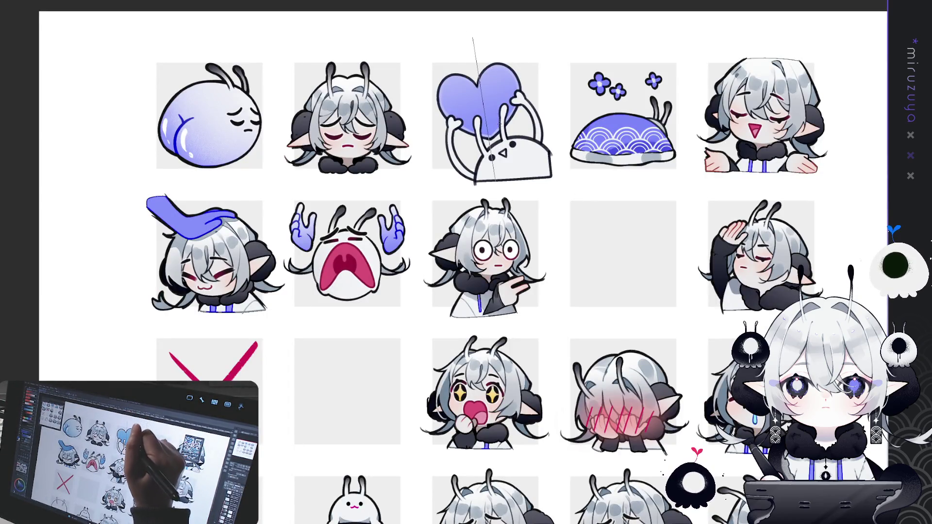
drag(498, 124, 500, 137)
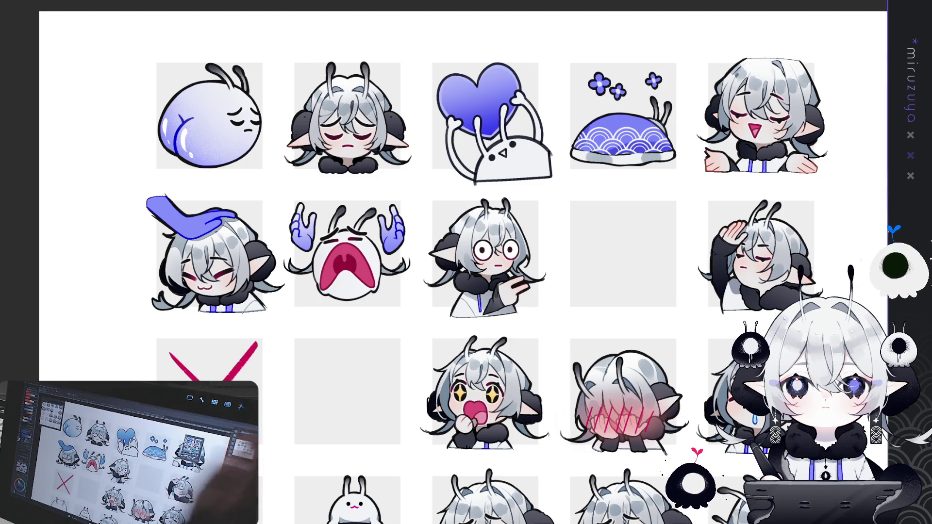
scroll(466, 262, up, 2)
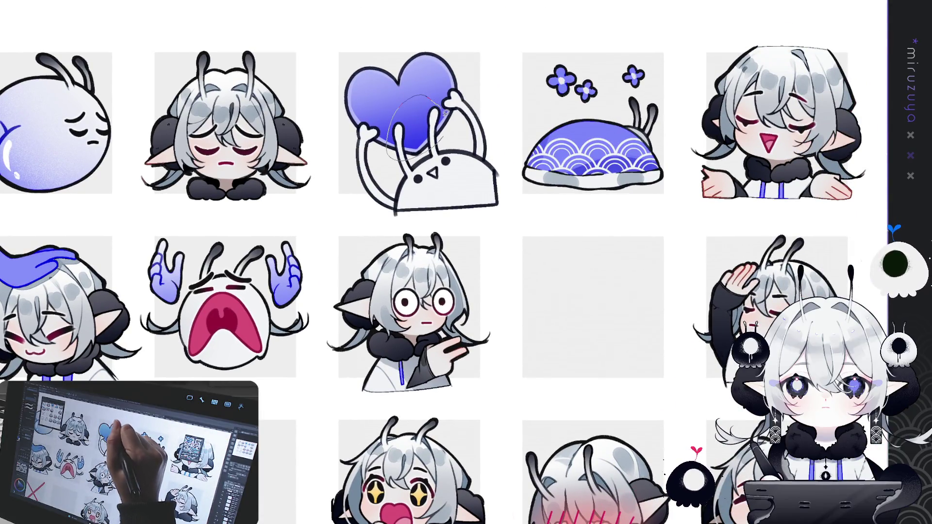
Lasso the heart, then lower the heart layer's opacity to turn it paler lavender.
drag(445, 113, 440, 103)
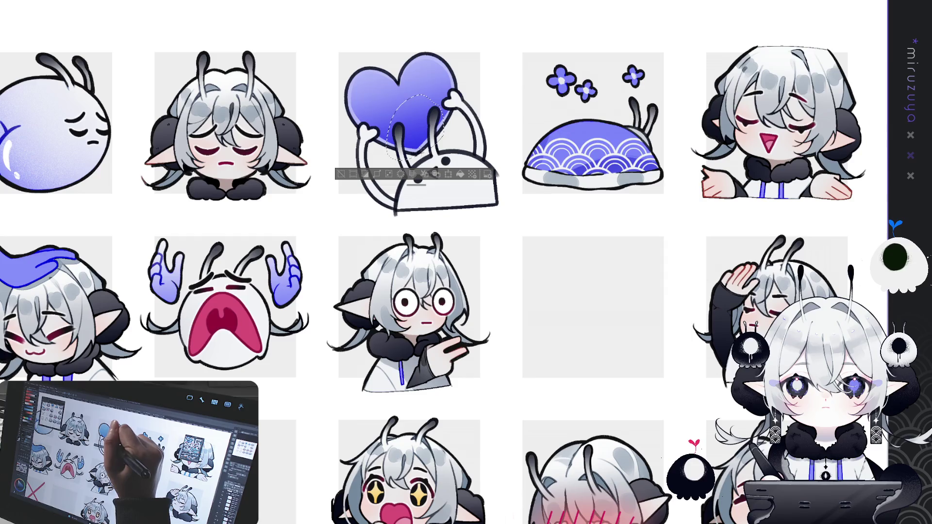
click(483, 89)
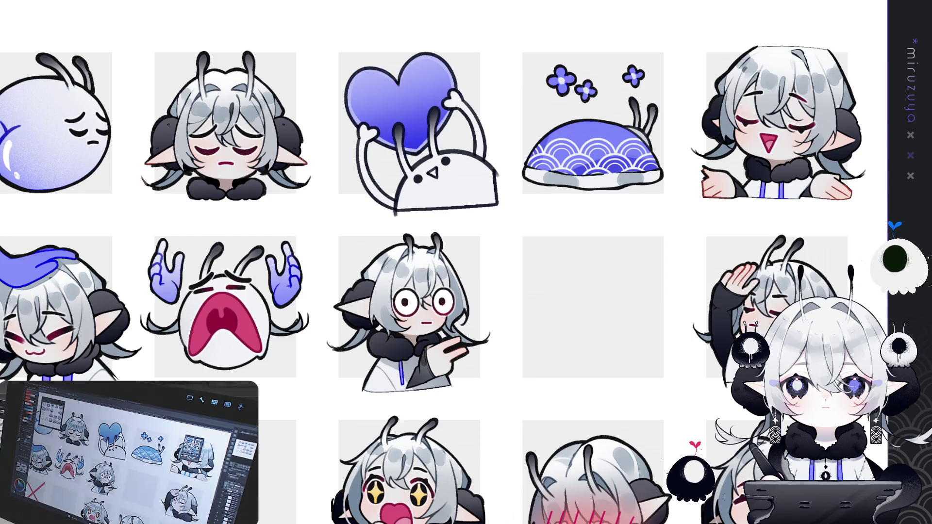
scroll(437, 272, down, 3)
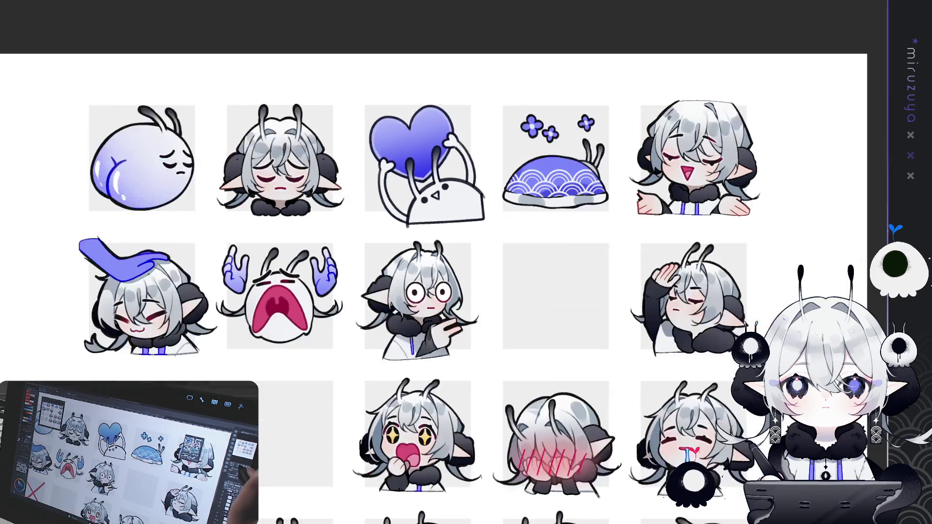
scroll(436, 272, up, 2)
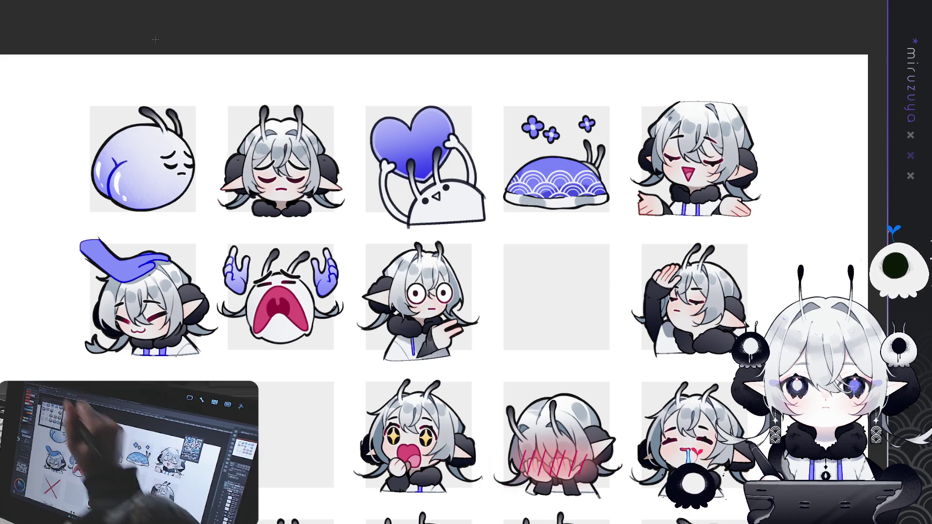
click(750, 43)
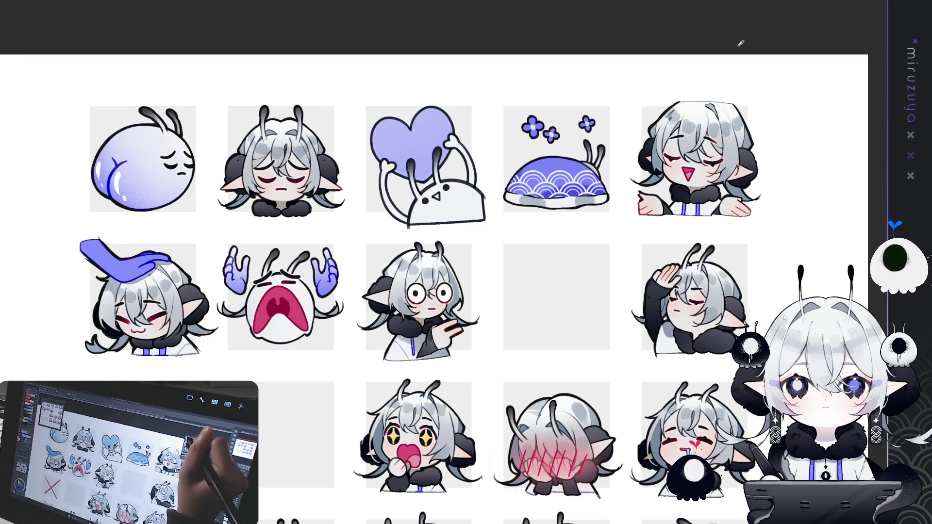
drag(402, 67, 427, 218)
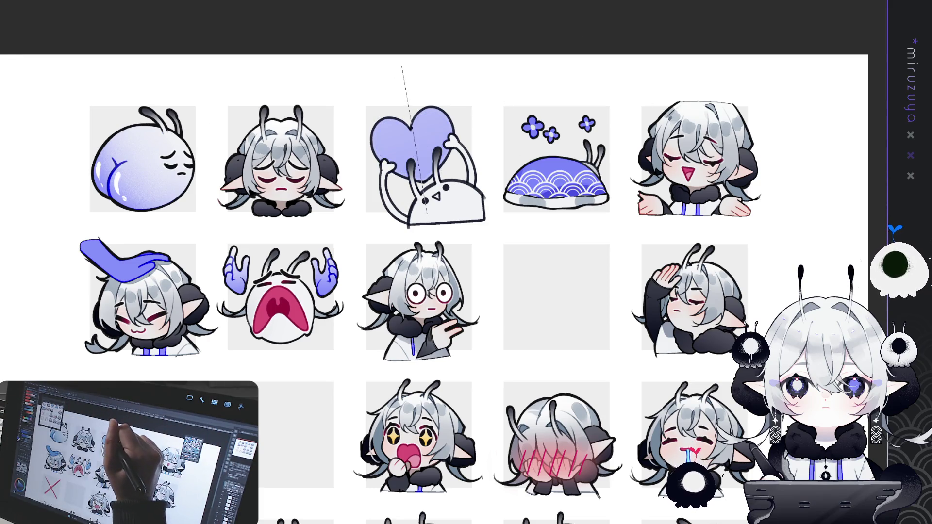
Undo the stray gradient strokes so the heart is deep blue again.
key(ctrl+z)
drag(401, 92, 415, 167)
key(ctrl+z)
key(ctrl+z)
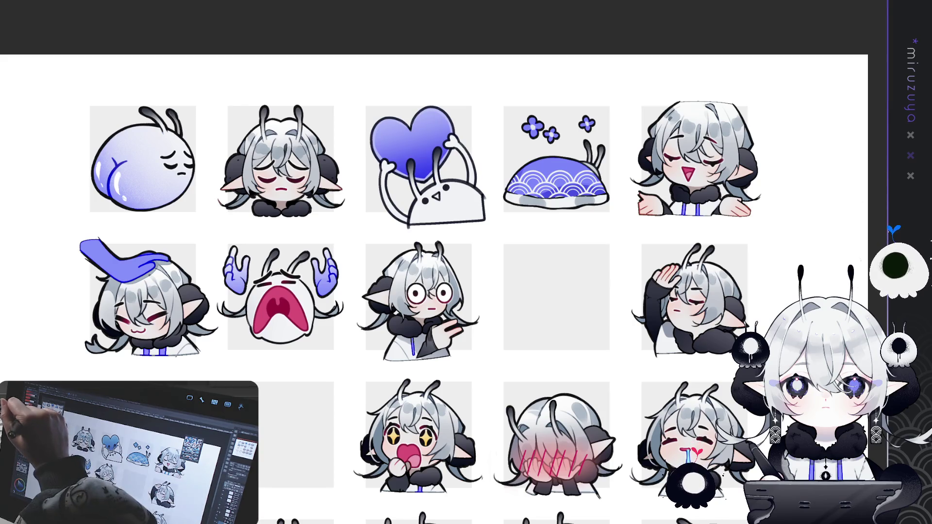
Shade the bunny's body with a soft purple gradient toward its base.
drag(437, 218, 464, 189)
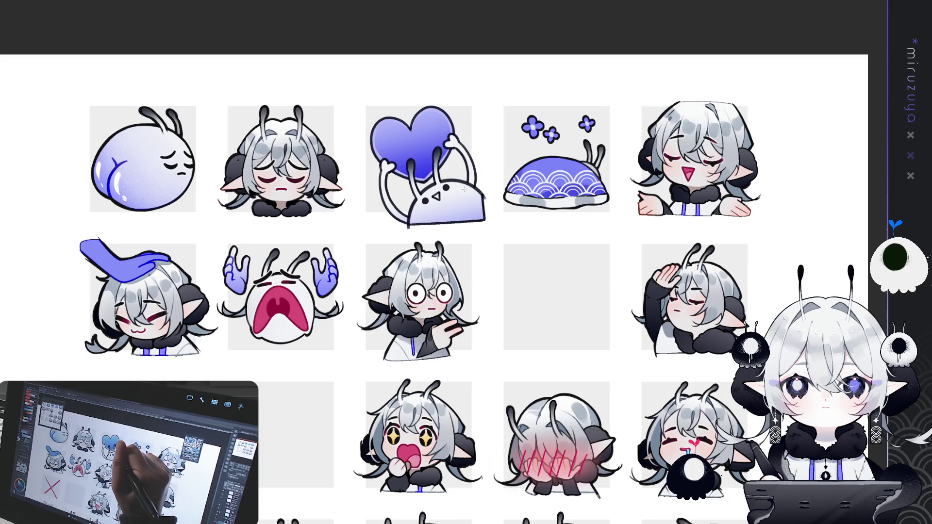
drag(427, 223, 501, 174)
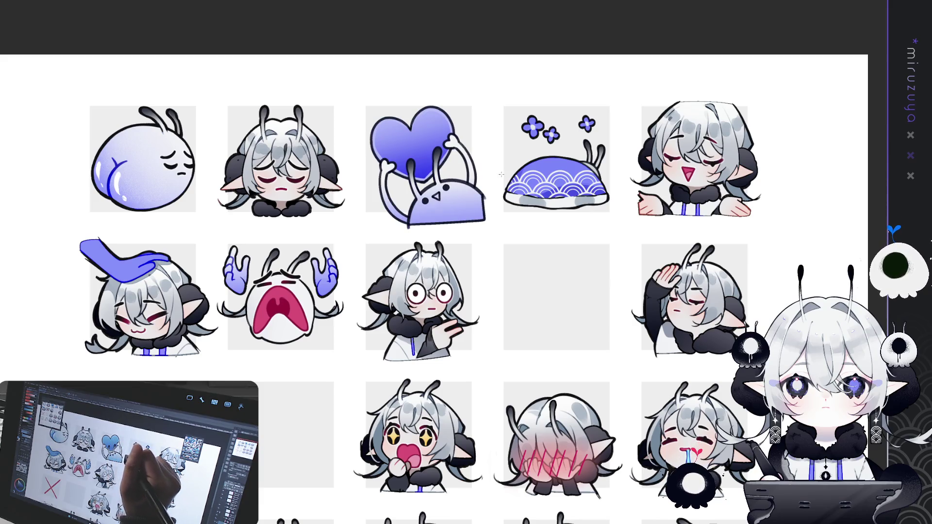
key(ctrl+z)
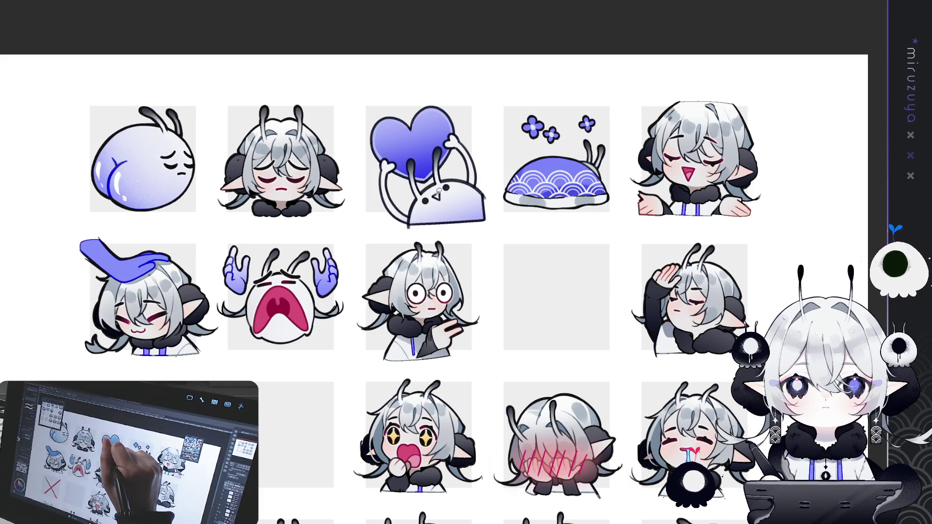
key(ctrl+z)
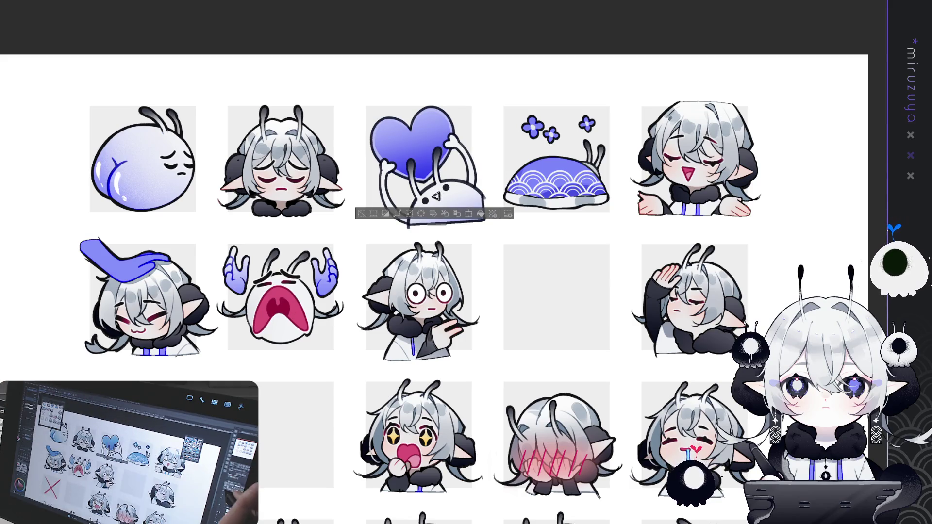
Fill a small red triangular nose on the bunny, then zoom and rotate onto the emote.
click(362, 215)
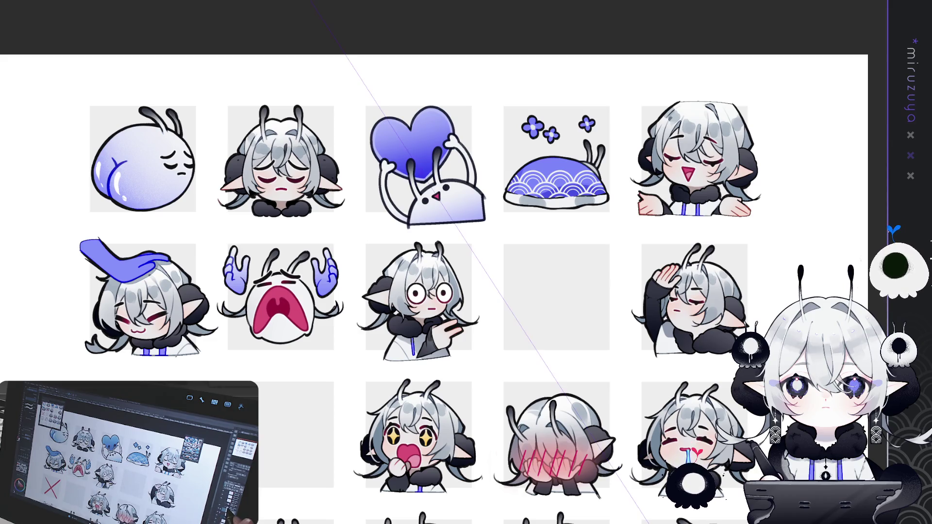
drag(432, 185, 444, 203)
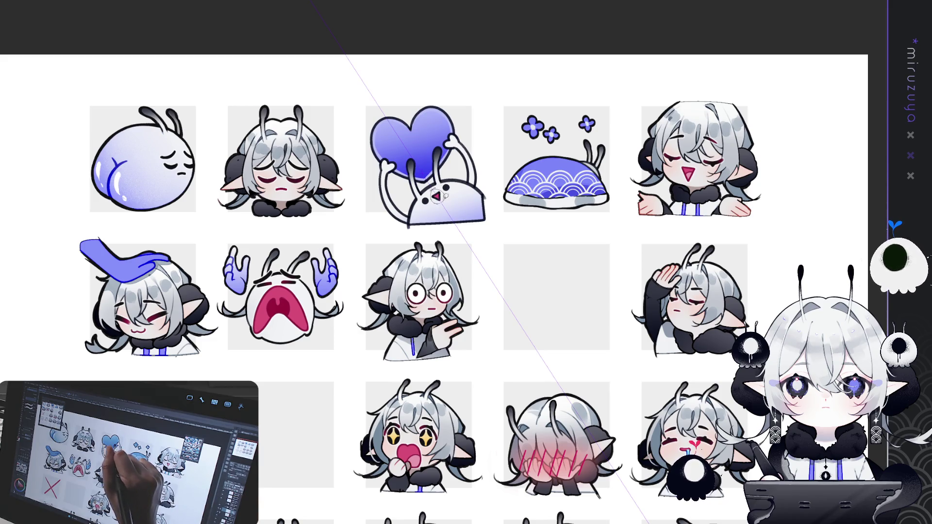
click(494, 201)
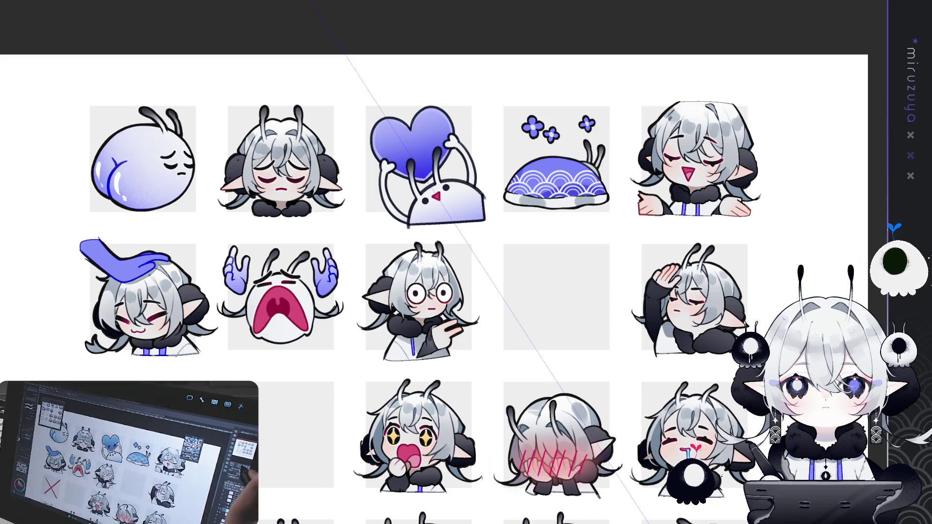
key(ctrl+plus)
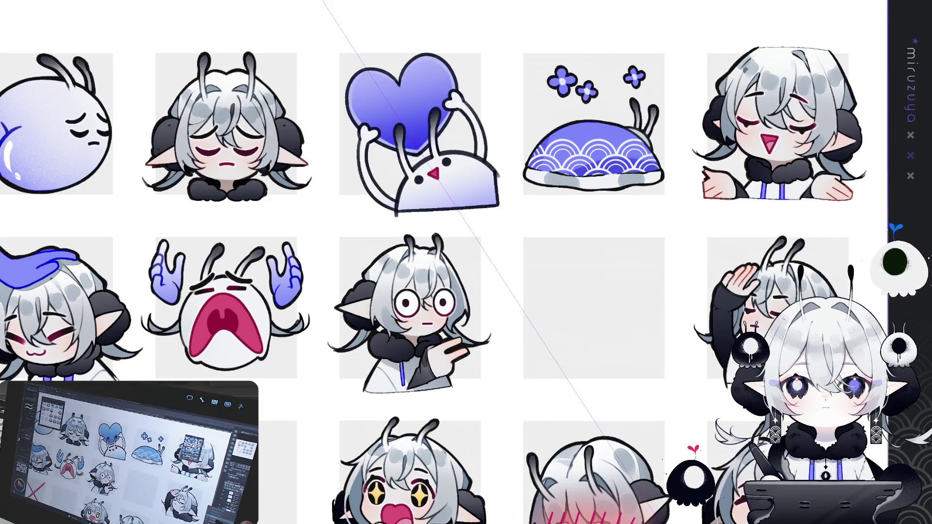
key(asciicircum)
key(ctrl+plus)
key(ctrl+plus)
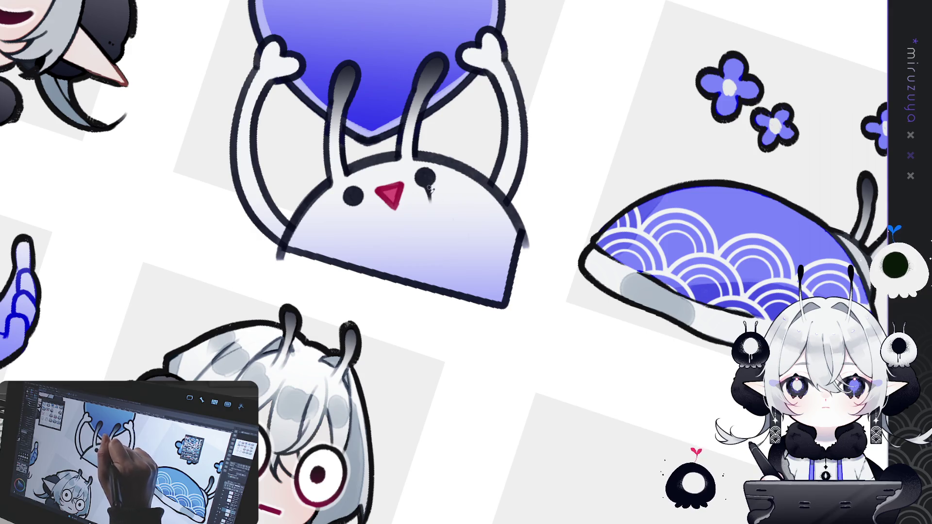
Lengthen the tear line under the bunny's right eye.
mouse_move(428, 186)
mouse_down()
mouse_move(430, 208)
mouse_move(428, 185)
mouse_up()
key(ctrl+0)
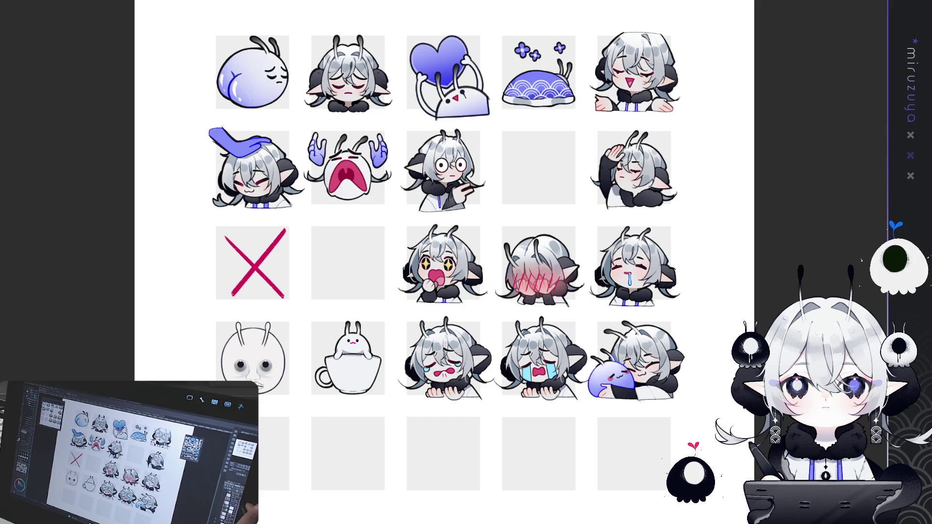
scroll(466, 262, up, 5)
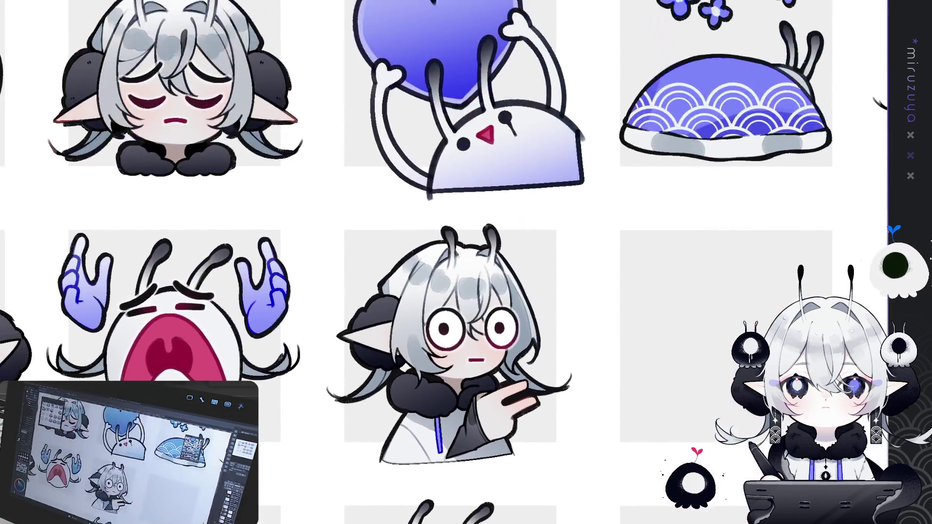
drag(725, 370, 725, 411)
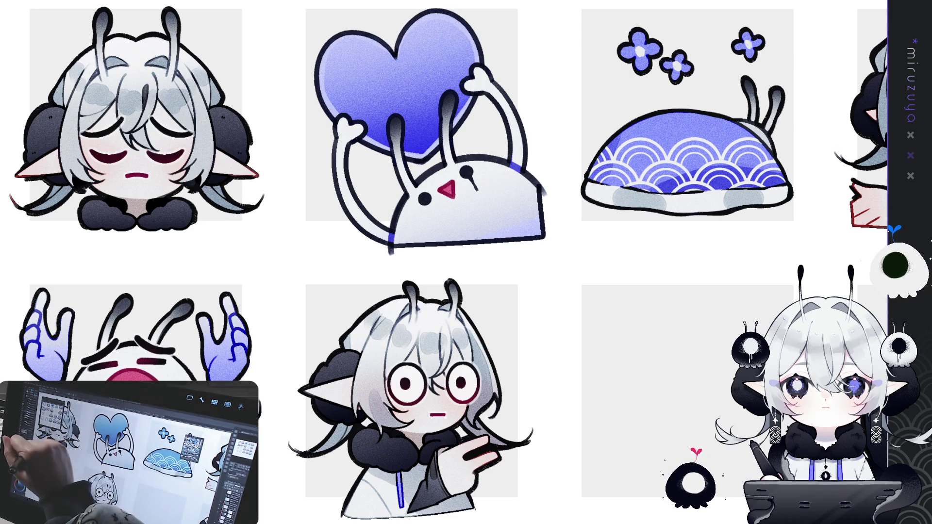
drag(334, 138, 728, 222)
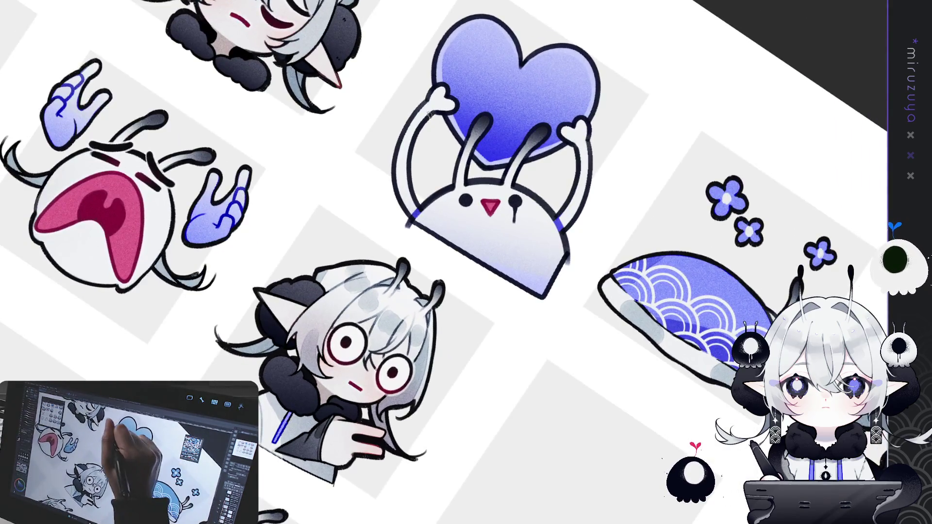
Re-ink the bunny's left arm outline thicker and darker at a rotated canvas angle.
key(ctrl+z)
mouse_move(434, 111)
mouse_down()
mouse_move(411, 148)
mouse_move(414, 192)
mouse_up()
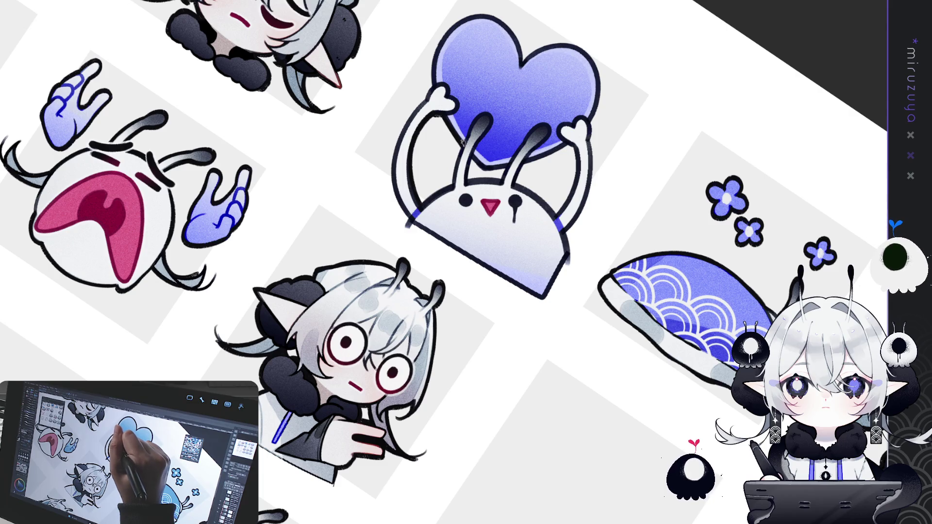
drag(453, 186, 382, 218)
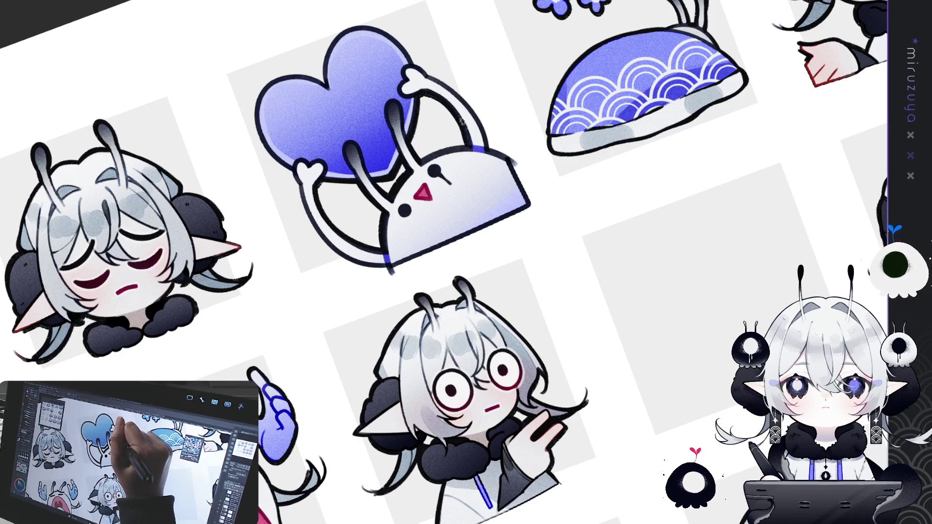
mouse_move(465, 132)
mouse_down()
mouse_move(563, 347)
mouse_move(482, 269)
mouse_up()
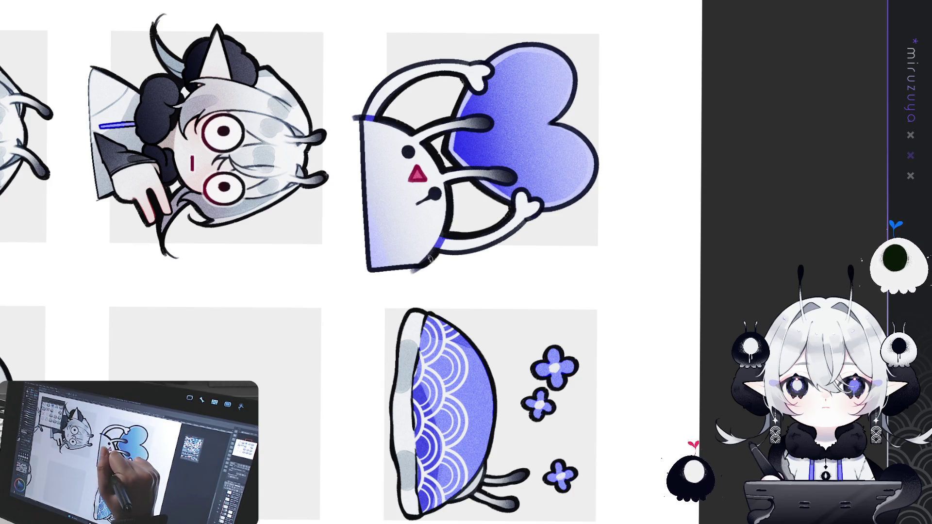
mouse_move(435, 261)
mouse_down()
mouse_move(438, 172)
mouse_move(449, 237)
mouse_up()
drag(437, 169, 449, 226)
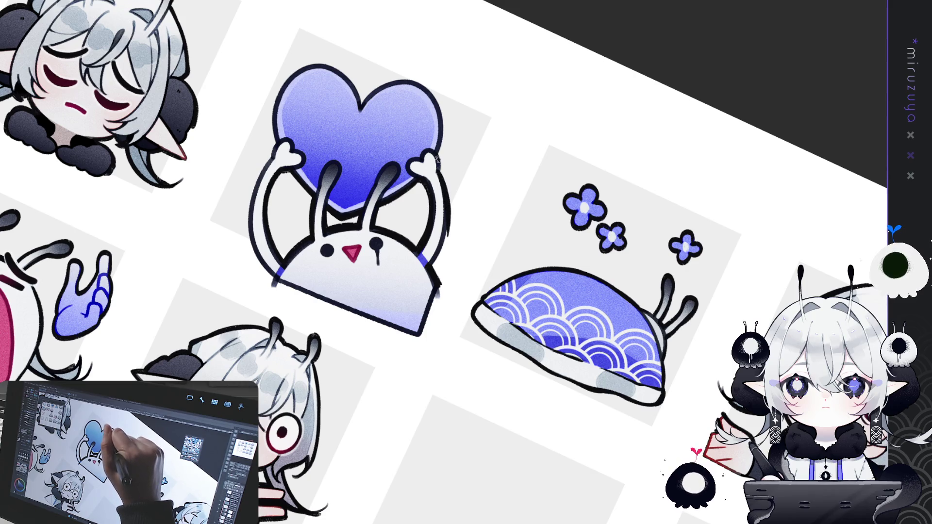
Re-ink the heart's top-right outline with a darker pen stroke.
mouse_move(359, 106)
mouse_down()
mouse_move(376, 87)
mouse_move(409, 82)
mouse_up()
key(ctrl+z)
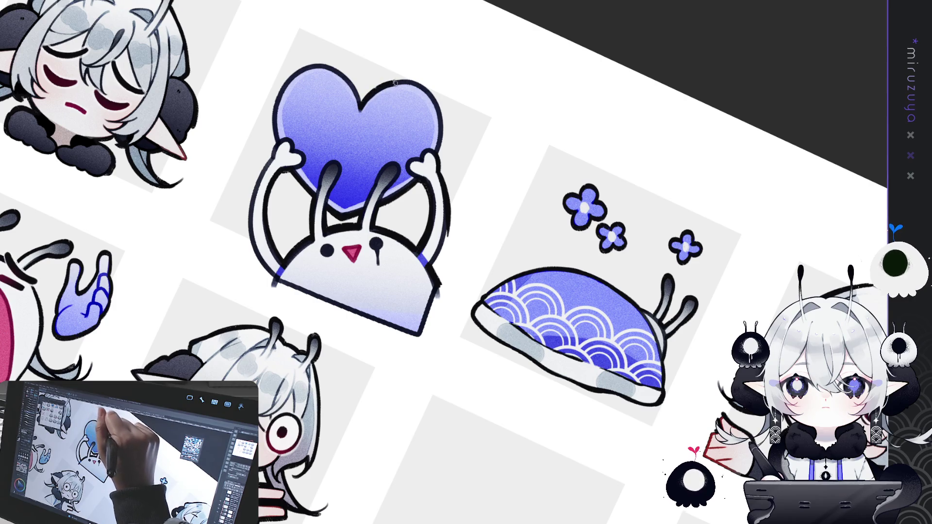
drag(359, 107, 424, 87)
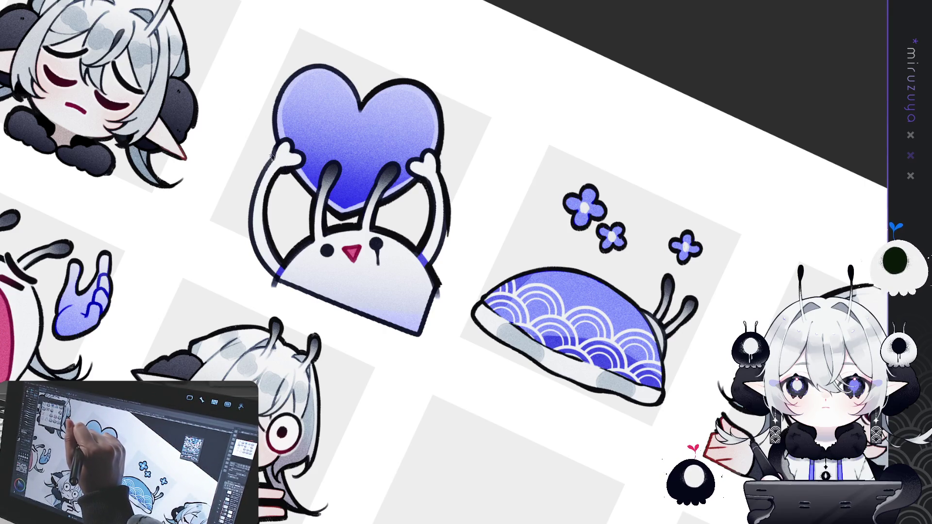
Redraw the heart's upper-left outline more cleanly after retrying the left arm stroke.
mouse_move(274, 154)
mouse_down()
mouse_move(248, 207)
mouse_move(250, 243)
mouse_move(267, 167)
mouse_move(252, 243)
mouse_up()
key(ctrl+z)
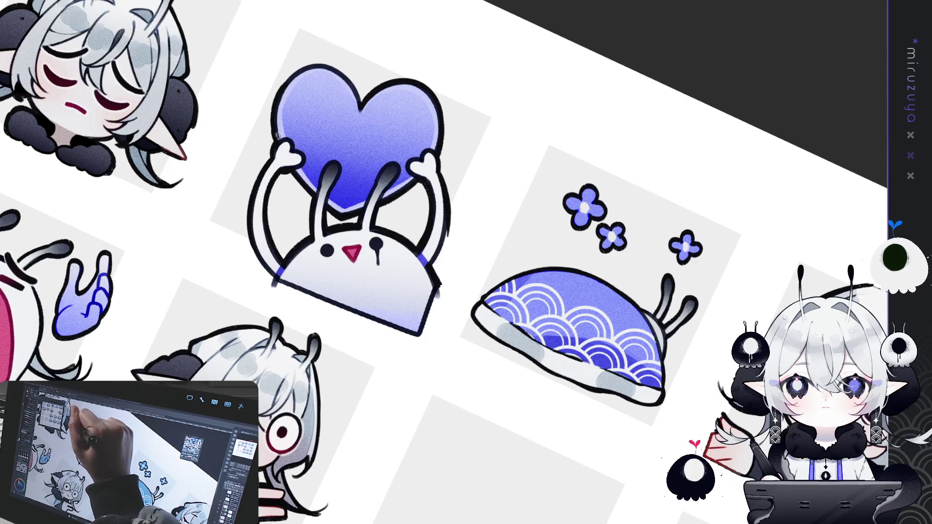
mouse_move(278, 99)
mouse_down()
mouse_move(281, 87)
mouse_move(336, 63)
mouse_up()
key(ctrl+z)
drag(281, 89, 334, 66)
drag(298, 238, 398, 142)
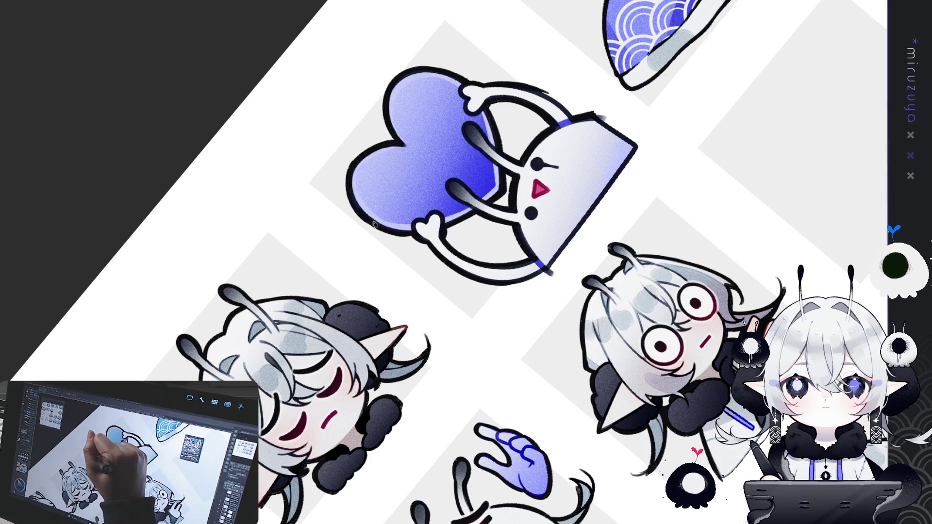
Return the rotated canvas view to upright with Ctrl+@.
drag(374, 224, 325, 182)
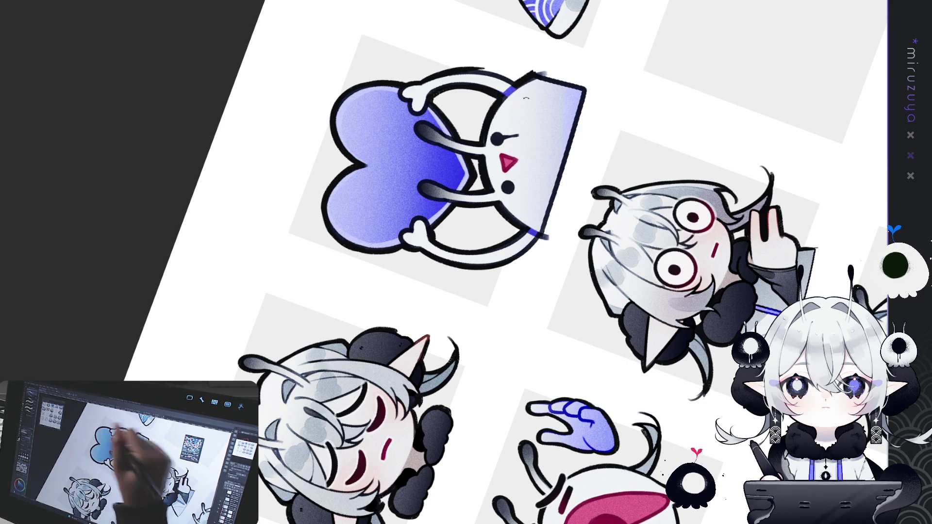
key(ctrl+@)
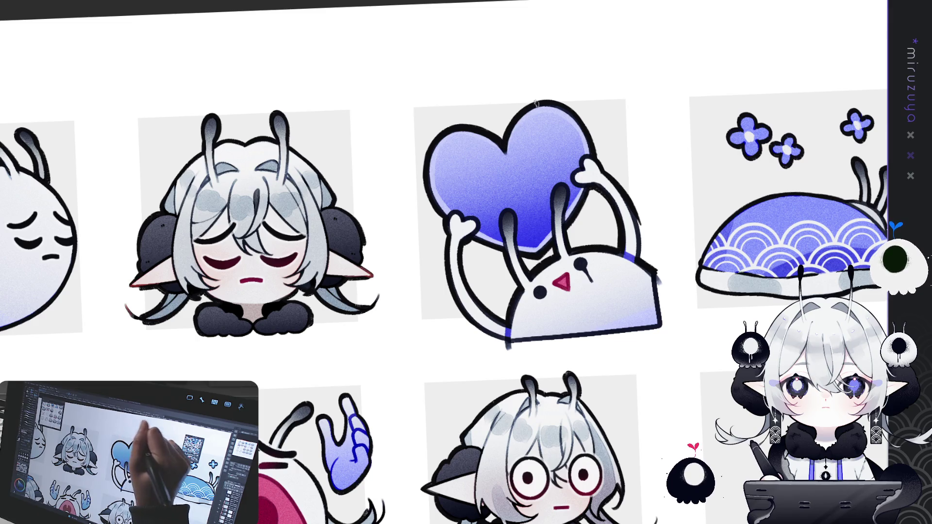
Pan to the top row of emotes and zoom out to fit the whole sheet.
drag(729, 306, 708, 265)
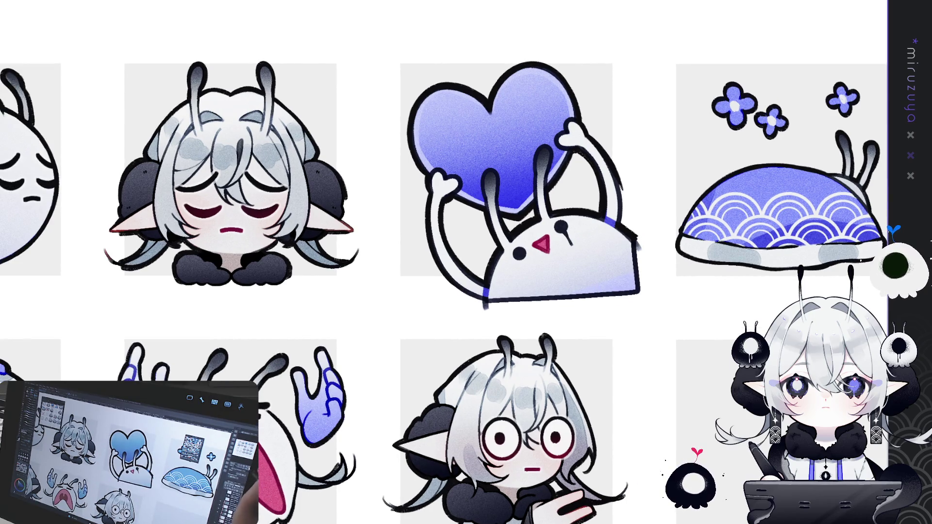
key(ctrl+0)
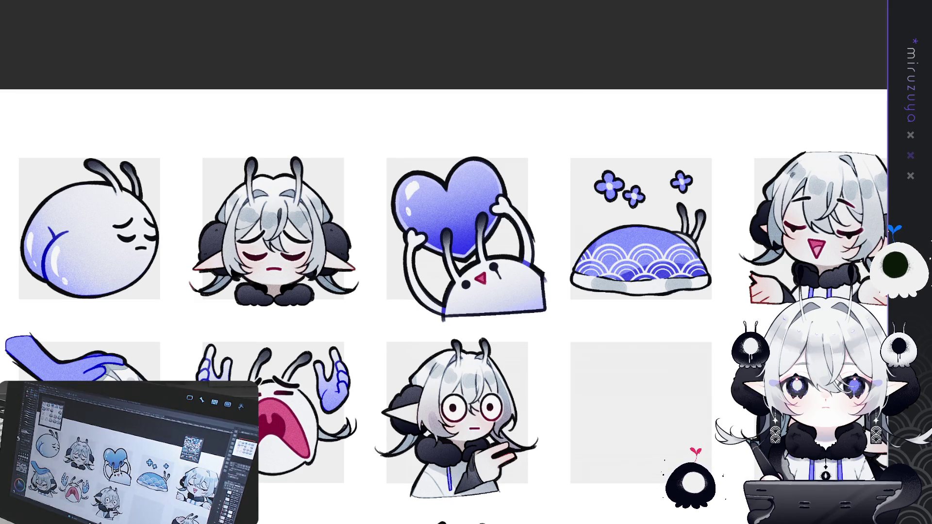
key(ctrl+0)
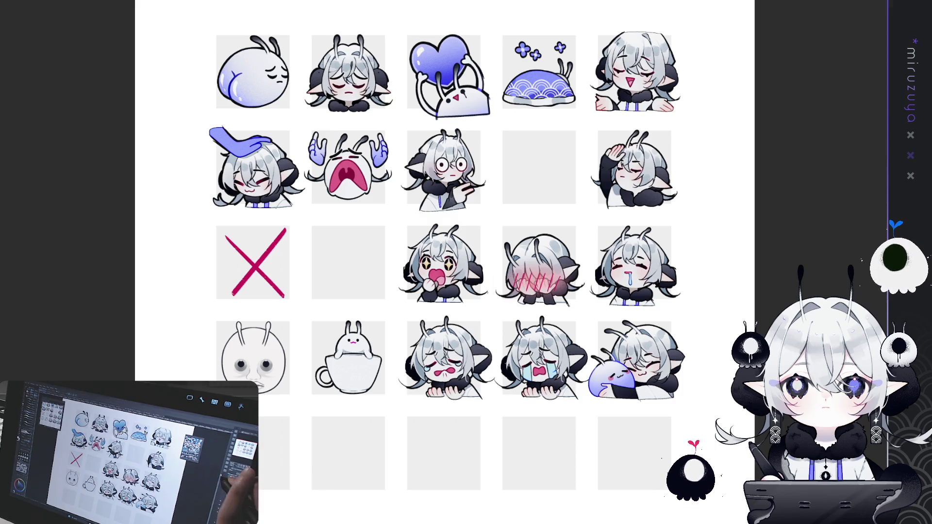
Paint a light highlight on the bunny's antenna tip, then fit the sheet with Ctrl+0.
scroll(443, 265, up, 5)
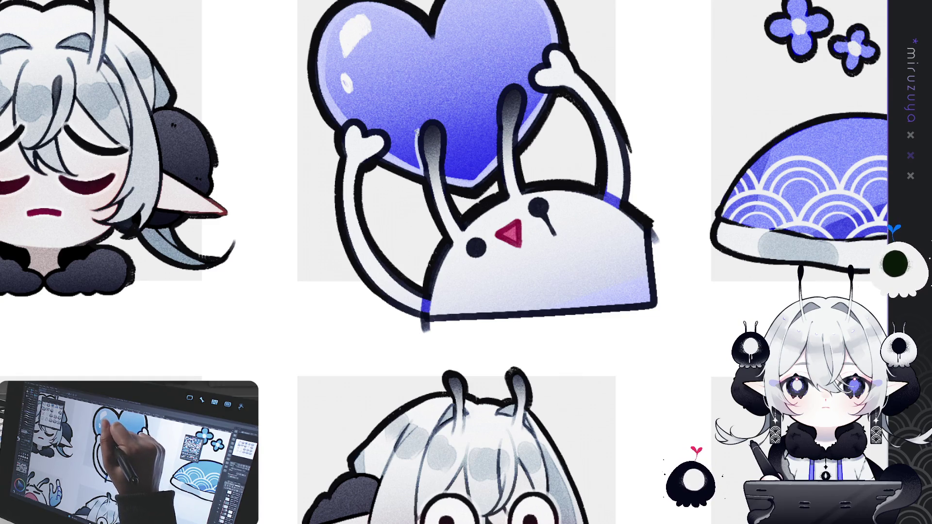
mouse_move(420, 128)
mouse_down()
mouse_move(435, 117)
mouse_move(446, 145)
mouse_up()
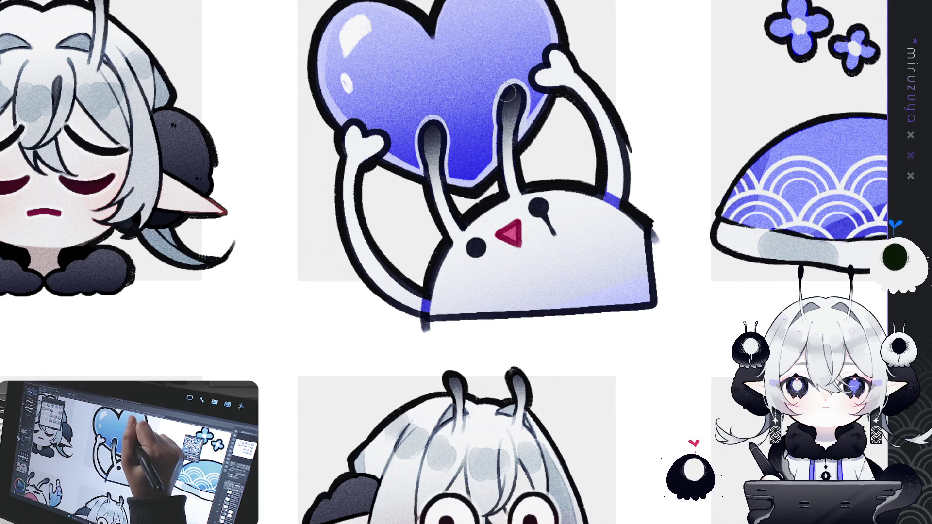
key(ctrl+0)
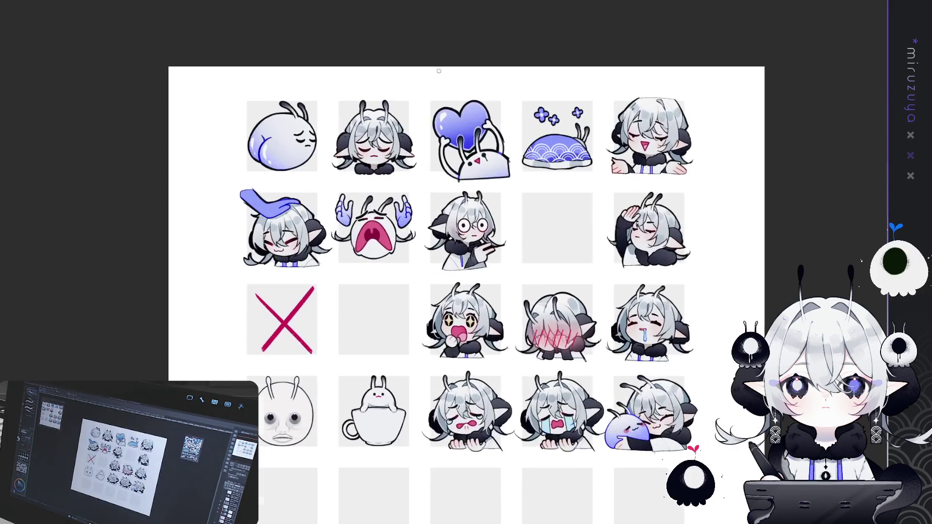
Hide the Paper layer with Ctrl+Shift+H to show a transparent checkerboard behind the sheet.
key(ctrl+minus)
scroll(466, 140, up, 6)
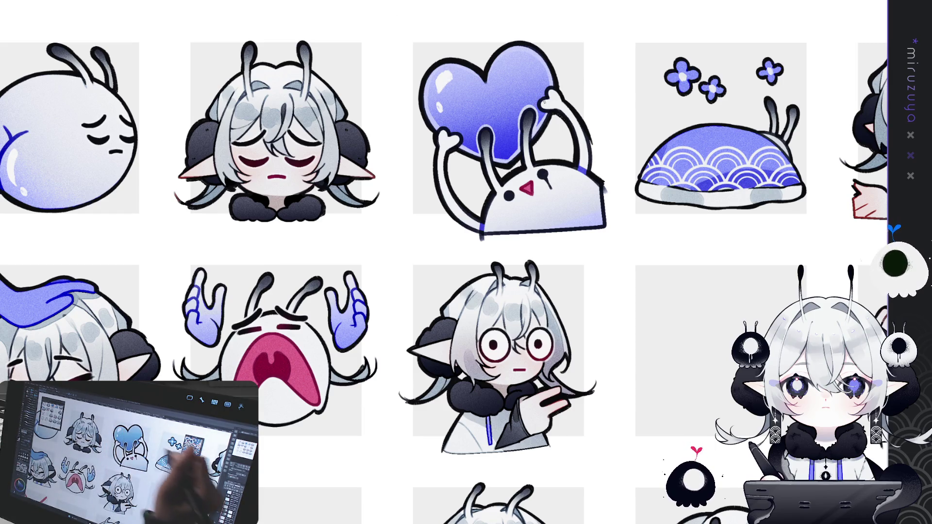
key(ctrl+0)
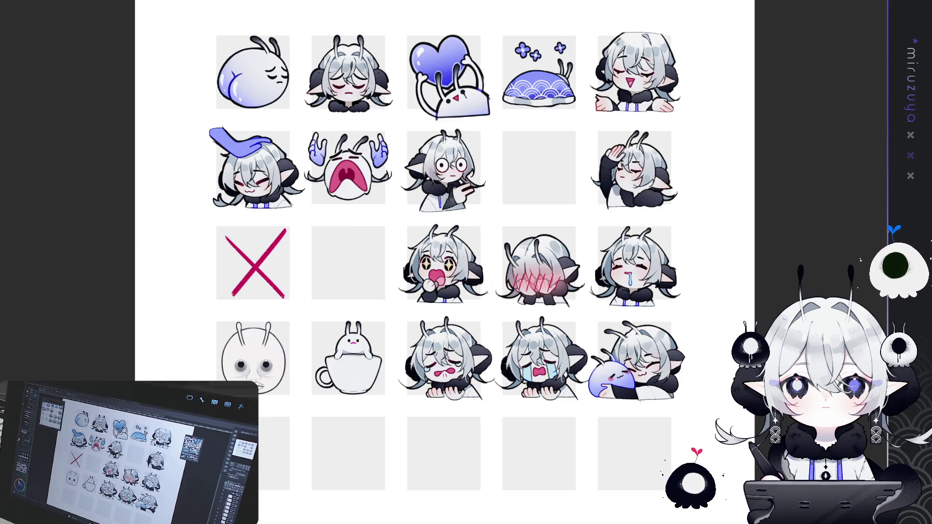
key(ctrl+shift+h)
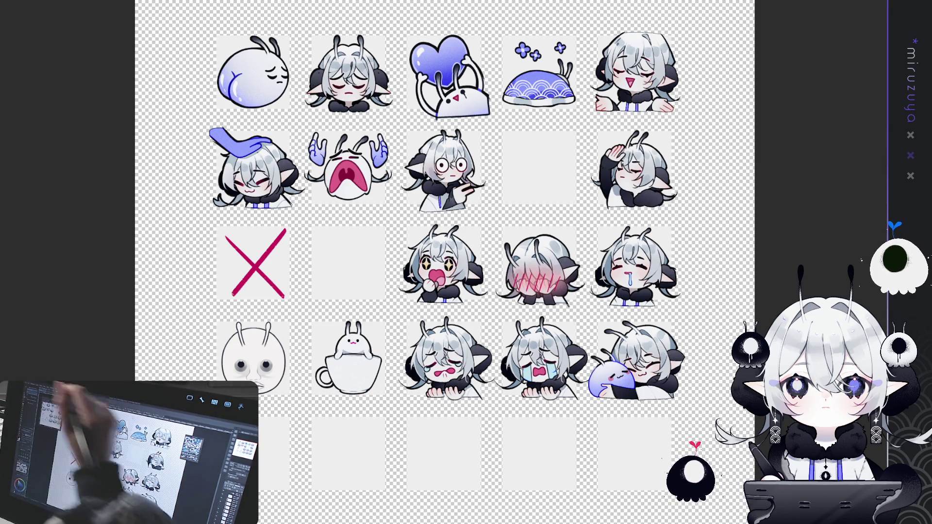
Crop the canvas to a square around the heart emote.
drag(408, 36, 481, 111)
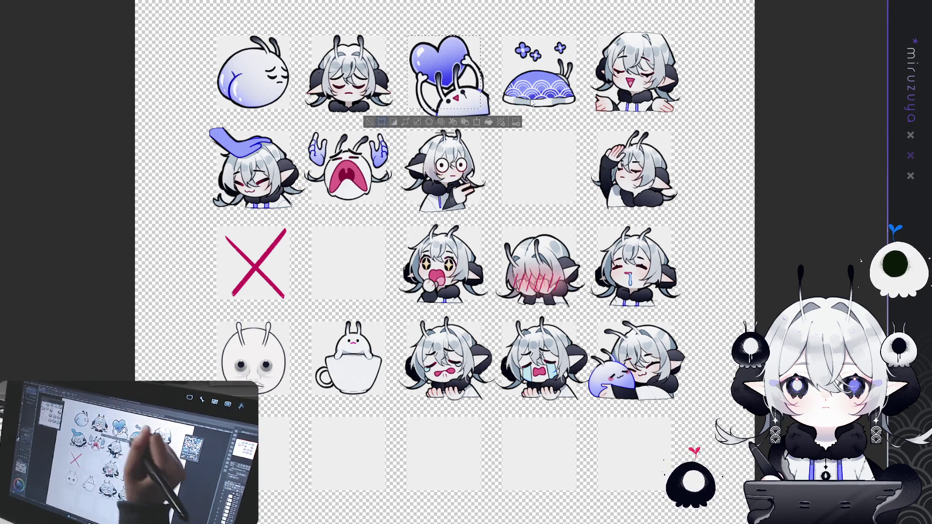
key(ctrl+shift+x)
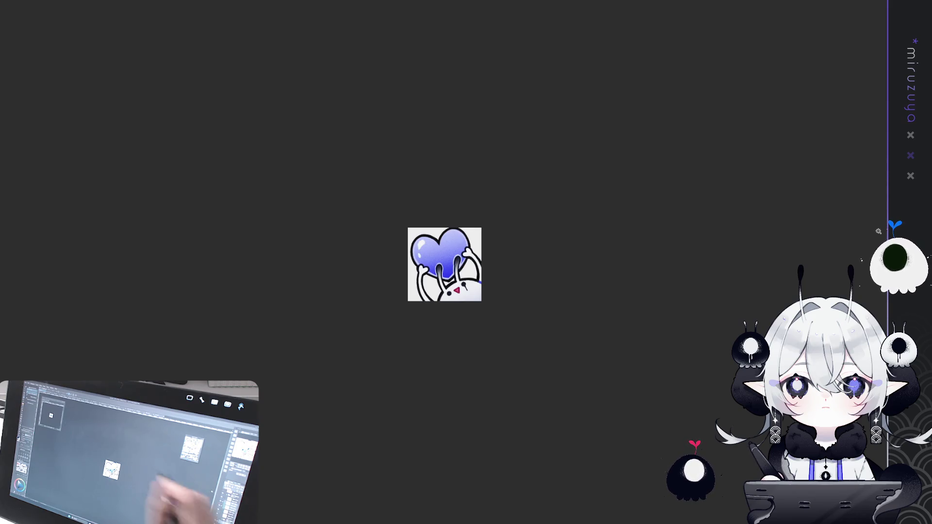
key(ctrl+t)
key(Return)
Enlarge the heart emote slightly to fill the square, then deselect and zoom out.
key(ctrl+t)
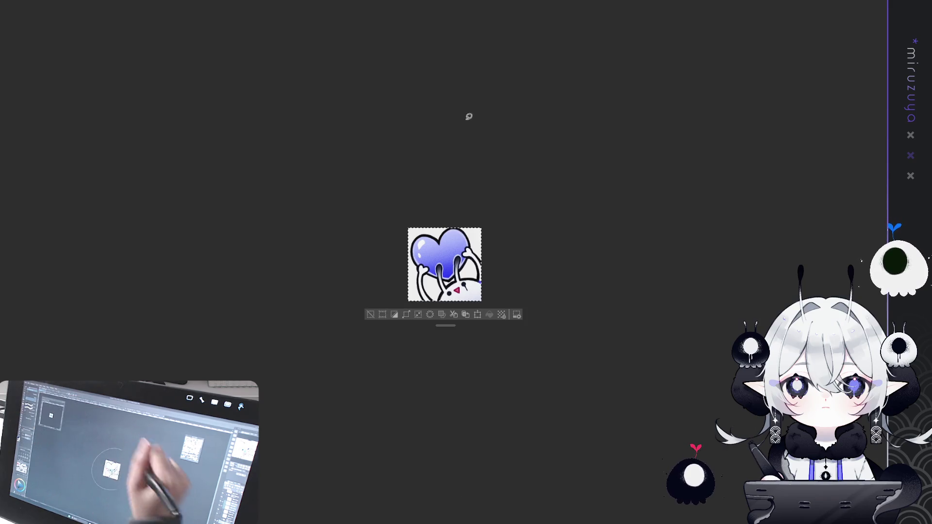
drag(407, 228, 403, 225)
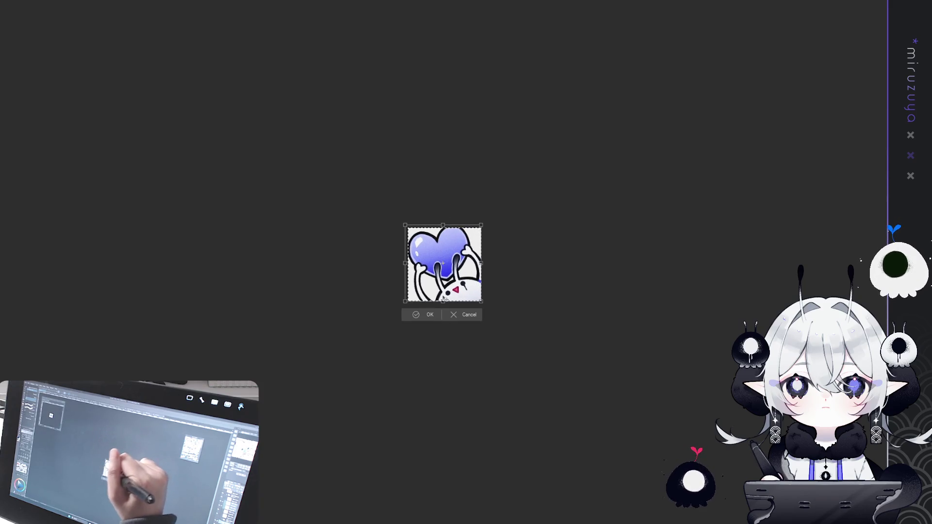
key(Return)
click(369, 315)
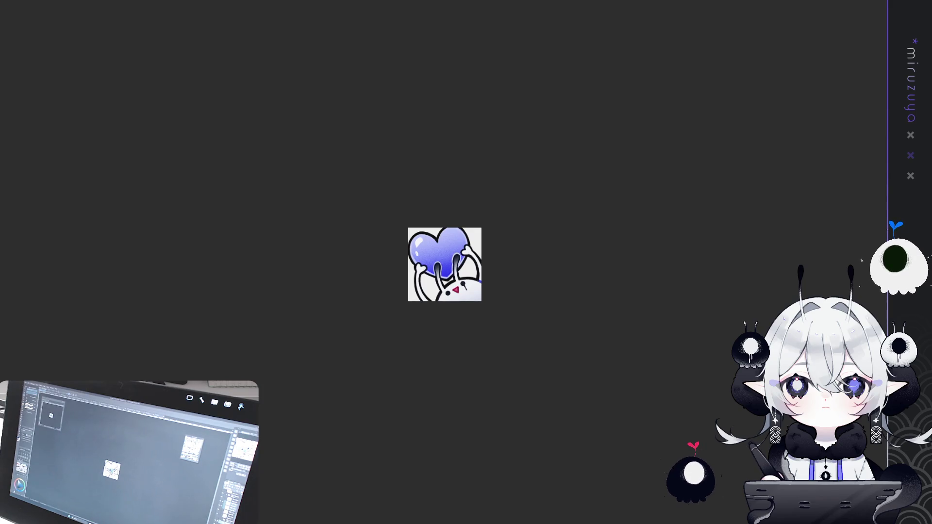
key(ctrl+minus)
key(ctrl+minus)
Redraw and clean up the left arm's inner outline.
key(ctrl+plus)
key(ctrl+plus)
key(ctrl+plus)
key(ctrl+plus)
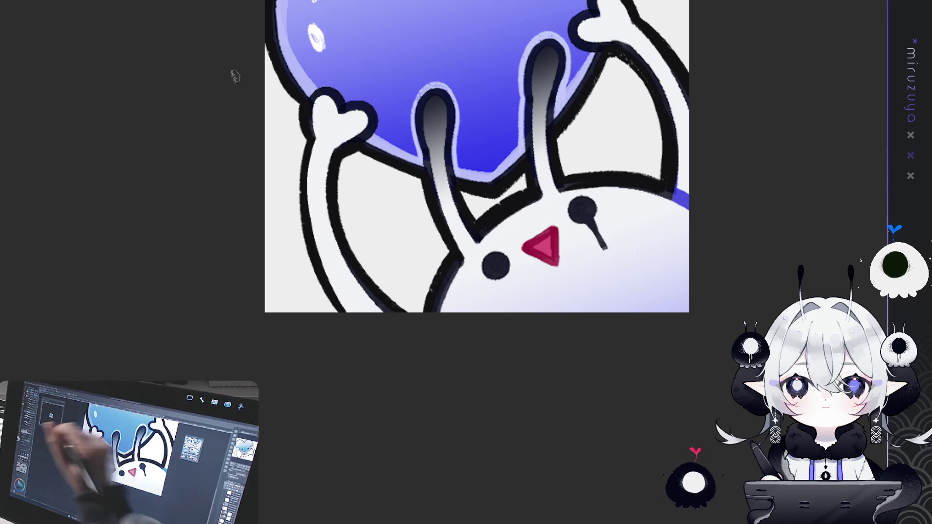
mouse_move(338, 137)
mouse_down()
mouse_move(327, 207)
mouse_move(369, 294)
mouse_up()
key(ctrl+z)
drag(334, 134, 379, 305)
drag(324, 184, 335, 231)
mouse_move(331, 143)
mouse_down()
mouse_move(342, 243)
mouse_move(383, 308)
mouse_move(639, 348)
mouse_move(675, 242)
mouse_move(464, 165)
mouse_move(487, 209)
mouse_move(495, 283)
mouse_up()
Clean up and smooth the right arm's outer outline.
mouse_move(490, 222)
mouse_down()
mouse_move(494, 311)
mouse_move(496, 292)
mouse_up()
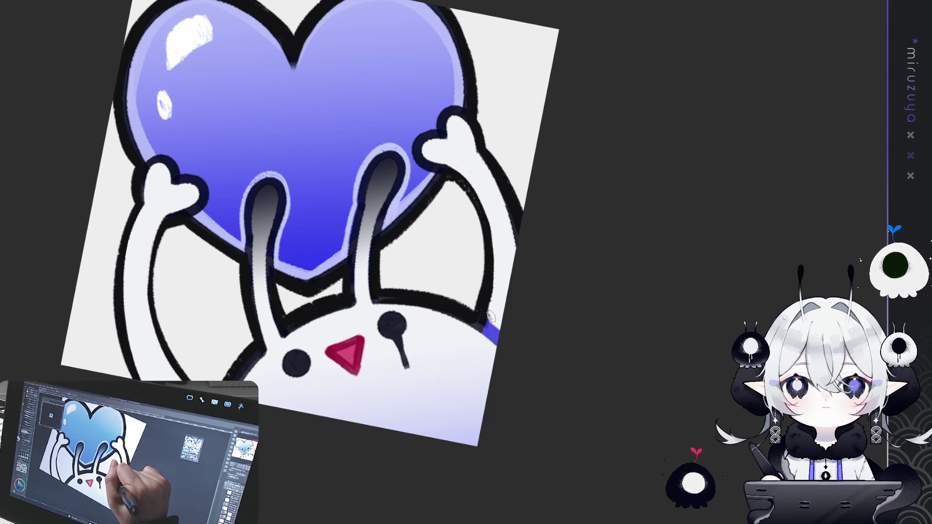
drag(469, 144, 510, 227)
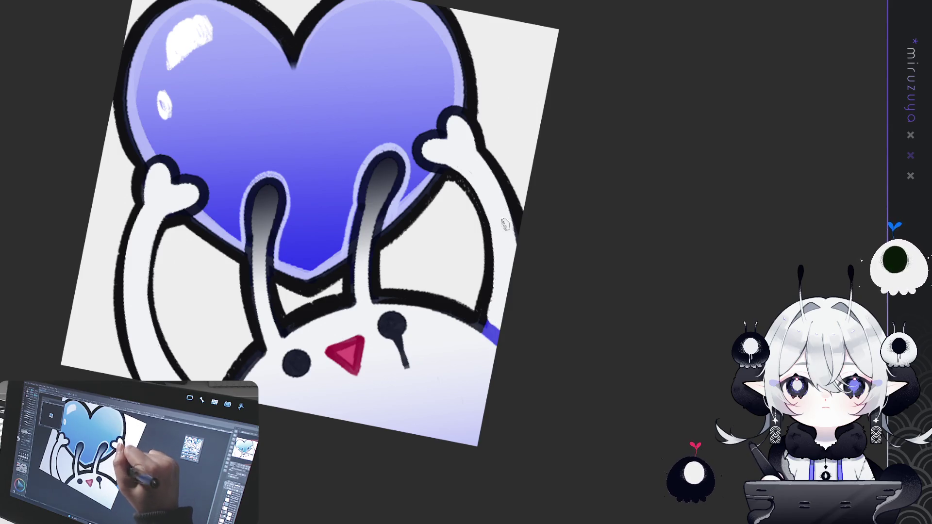
drag(473, 150, 517, 245)
drag(487, 173, 516, 228)
drag(473, 150, 517, 231)
drag(453, 158, 513, 214)
drag(479, 160, 512, 224)
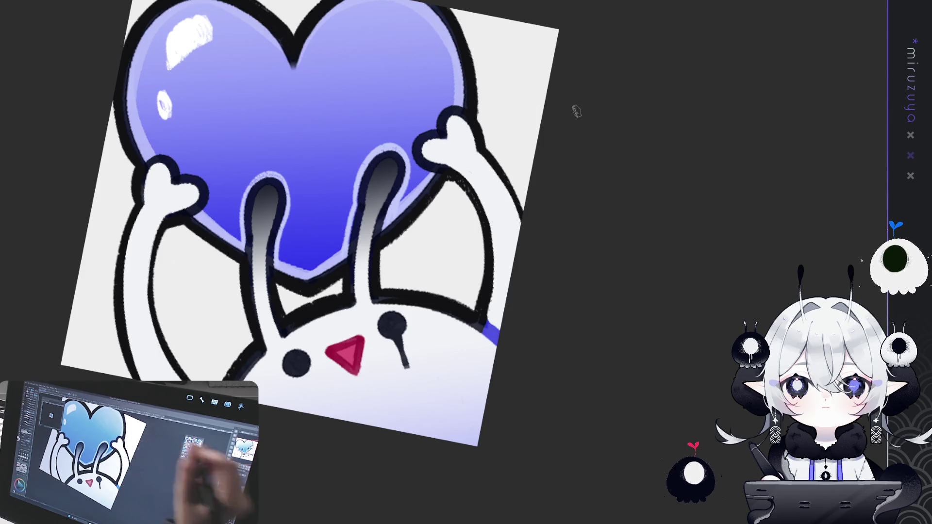
Redraw the left arm's outer outline and retry its inner outline strokes.
drag(219, 244, 384, 181)
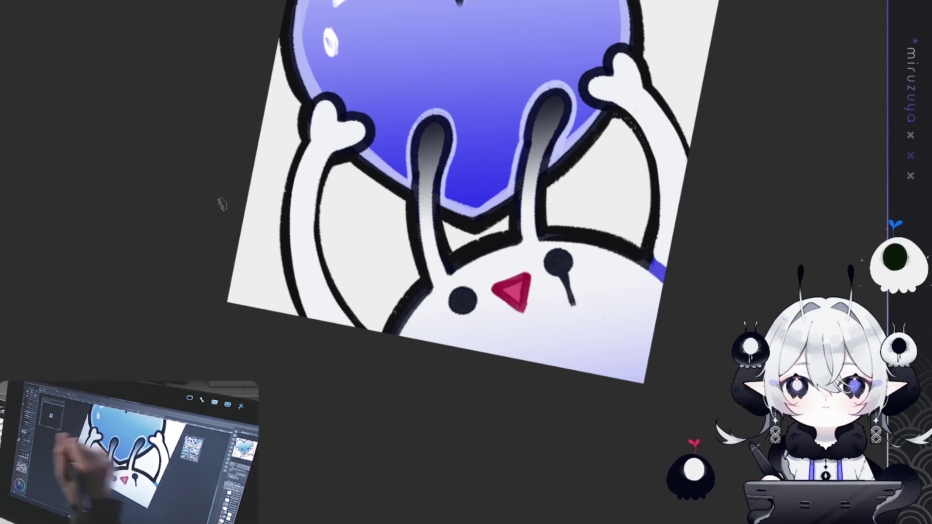
mouse_move(302, 140)
mouse_down()
mouse_move(281, 209)
mouse_move(291, 316)
mouse_up()
key(ctrl+z)
drag(302, 138, 297, 312)
drag(303, 145, 302, 102)
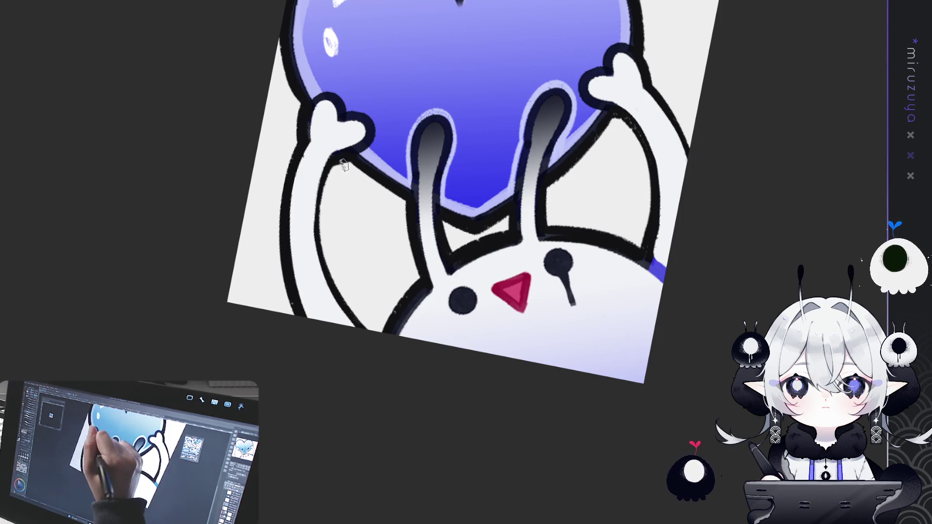
key(ctrl+z)
drag(328, 176, 340, 296)
key(ctrl+z)
drag(319, 228, 344, 297)
key(ctrl+z)
drag(320, 237, 342, 298)
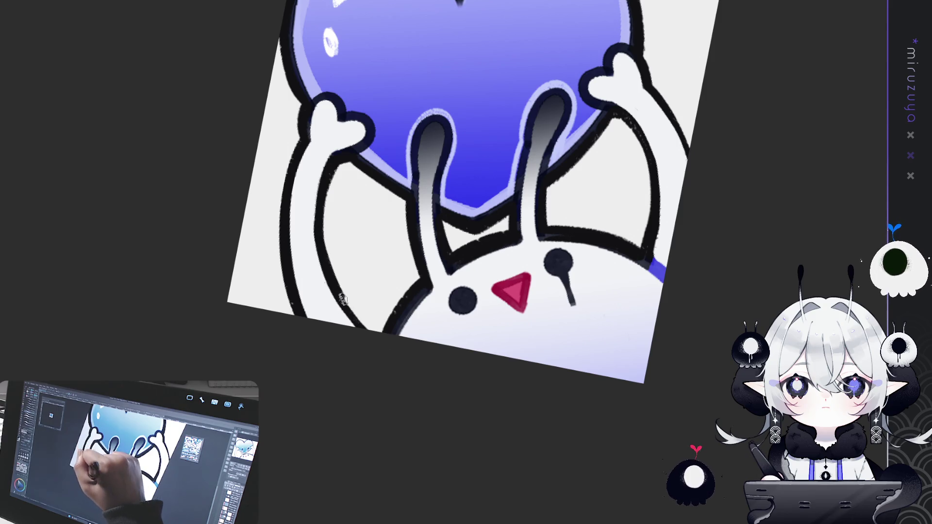
key(ctrl+z)
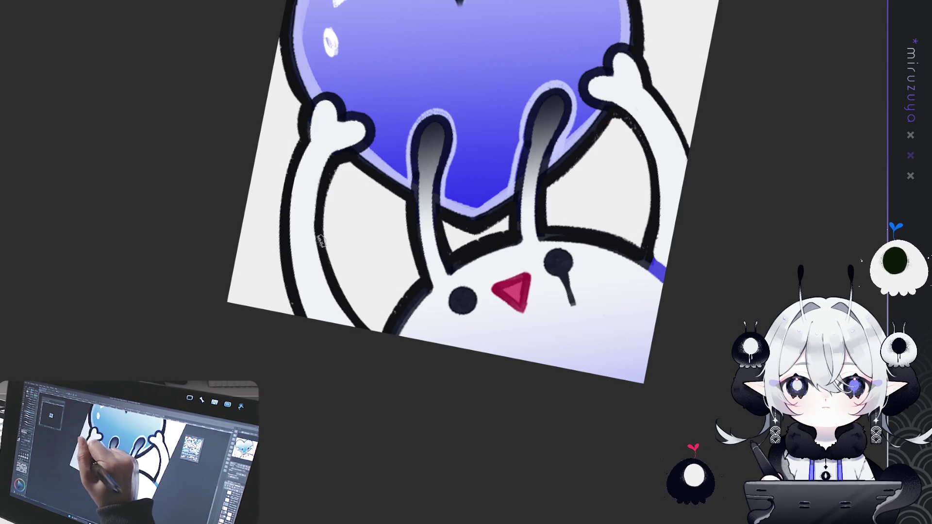
Redraw the right arm's inner outline and a bold outer outline, then reset the view.
drag(655, 168, 555, 232)
drag(513, 174, 553, 287)
key(ctrl+z)
mouse_move(512, 171)
mouse_down()
mouse_move(546, 231)
mouse_move(537, 315)
mouse_up()
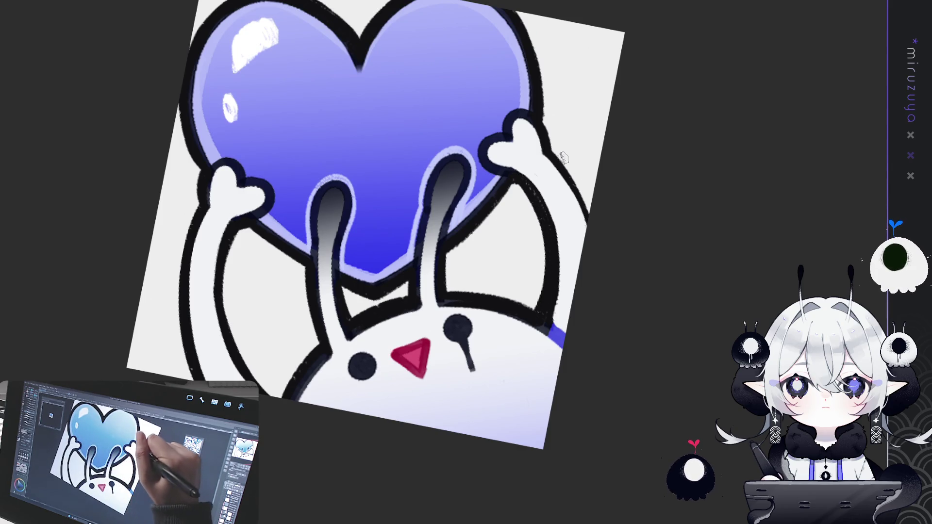
drag(554, 154, 588, 213)
key(ctrl+z)
drag(551, 148, 589, 215)
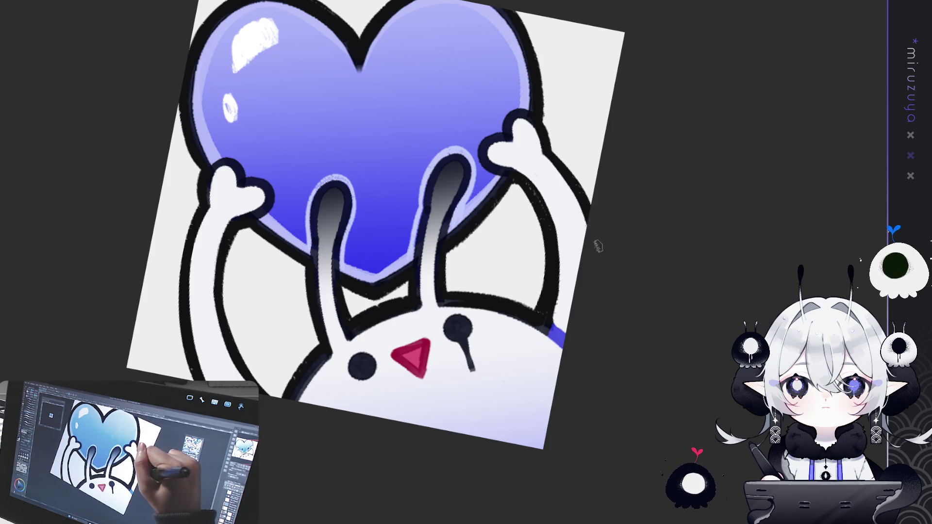
key(ctrl+alt+0)
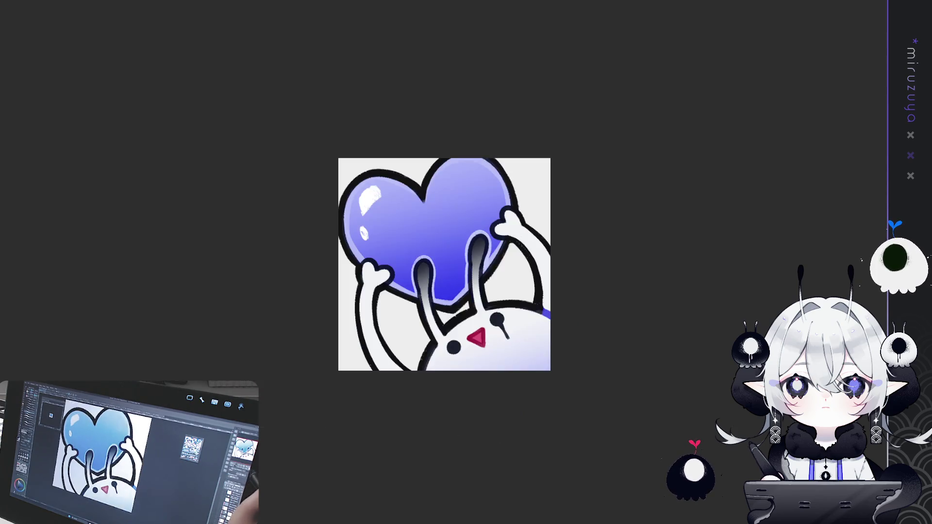
Zoom out to the whole emote and apply a transform to the emote image.
key(ctrl+minus)
key(ctrl+minus)
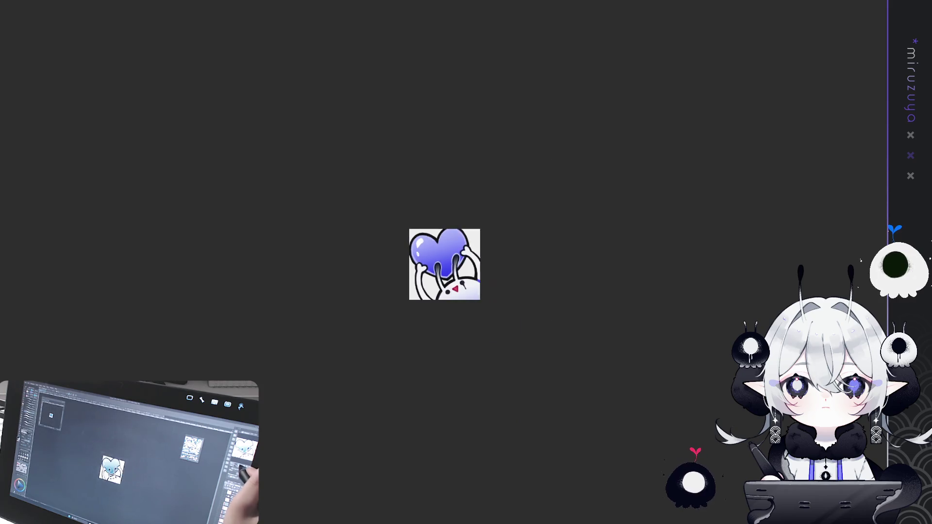
key(ctrl+minus)
mouse_move(651, 295)
mouse_down()
mouse_move(602, 275)
mouse_move(535, 221)
mouse_up()
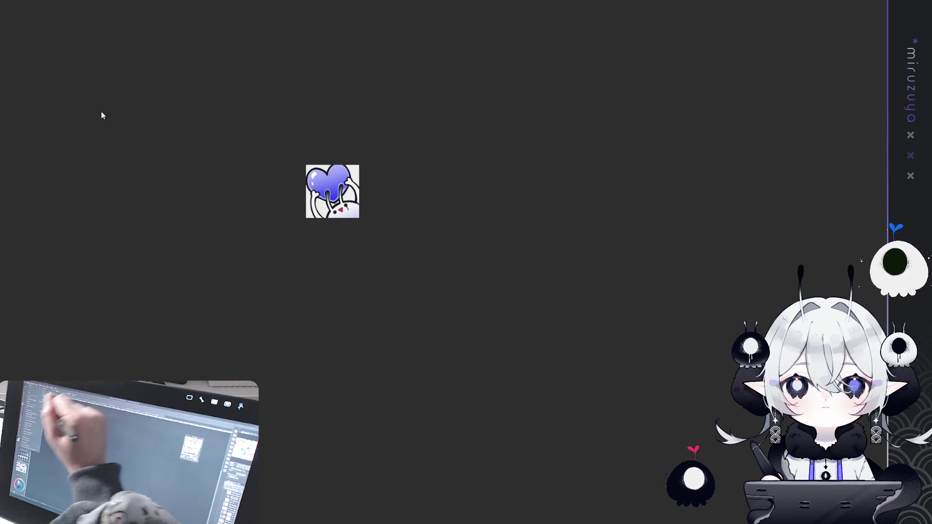
key(ctrl+t)
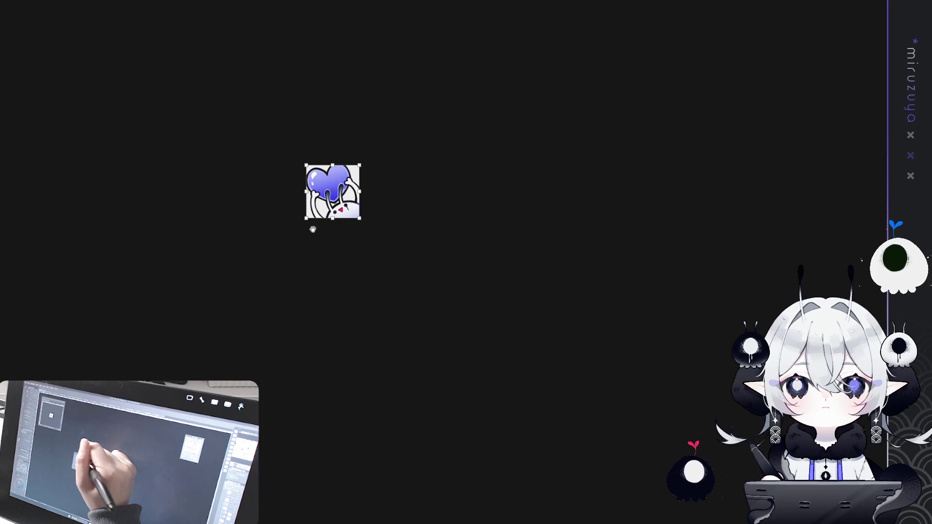
key(Return)
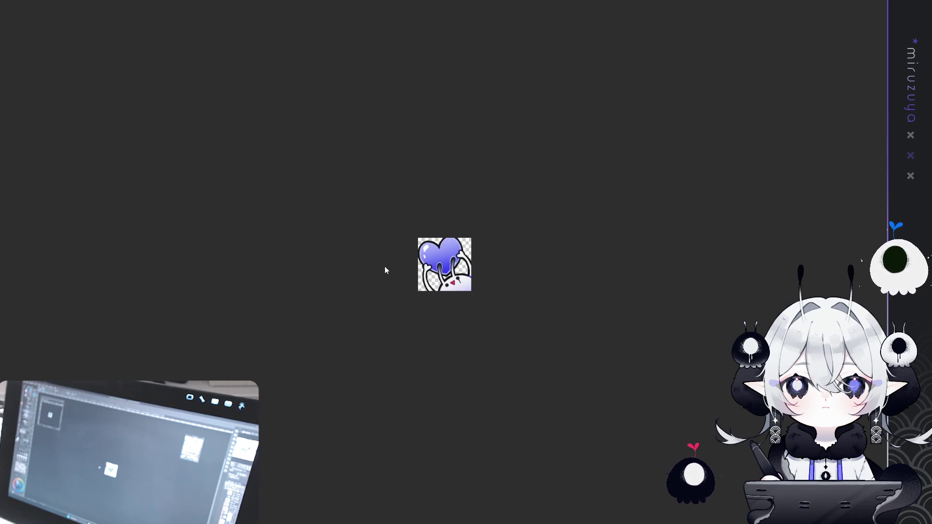
Copy the whole heart emote canvas, paste it into the emote sheet, and deselect.
key(ctrl+a)
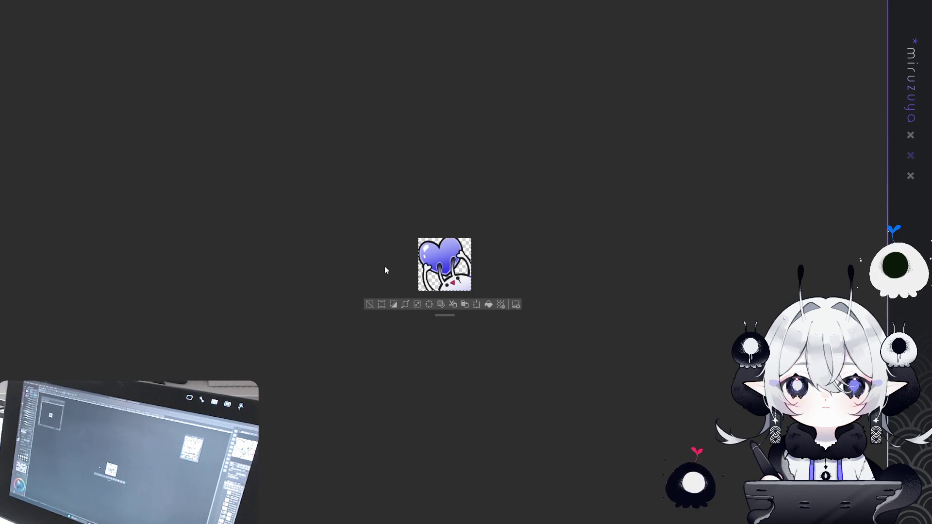
key(ctrl+d)
key(ctrl+a)
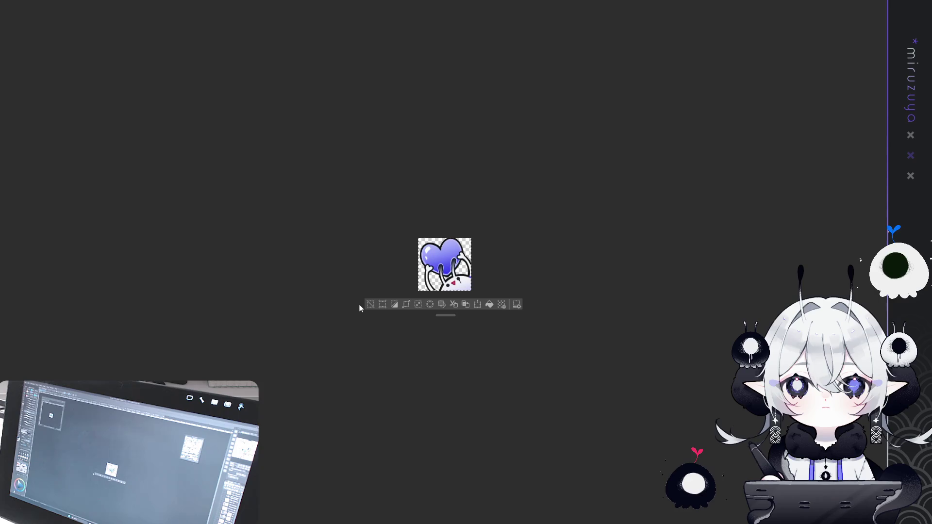
key(ctrl+c)
key(ctrl+Tab)
key(ctrl+v)
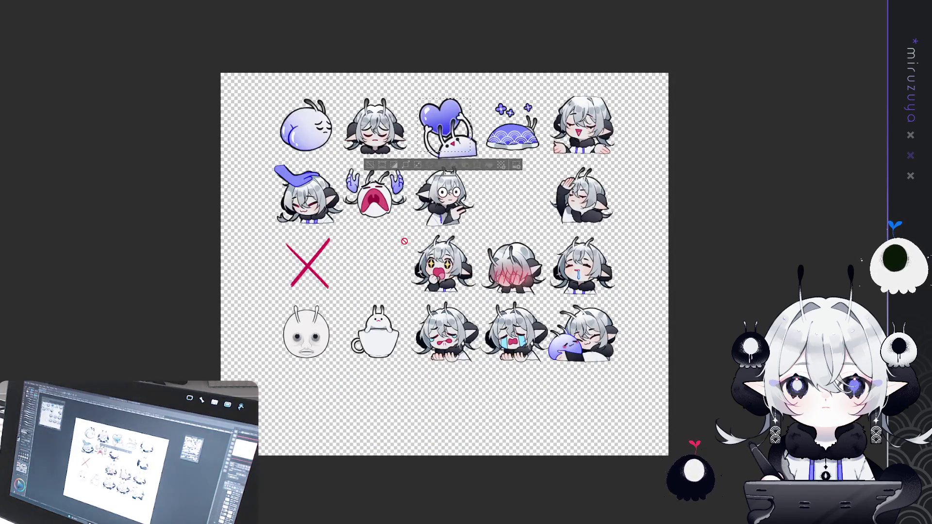
key(ctrl+d)
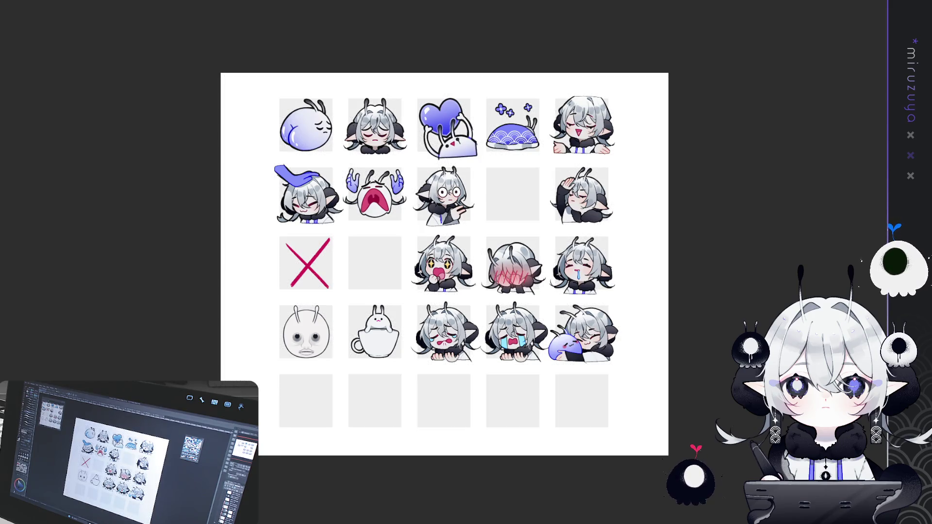
Zoom in and out on the emote sheet to inspect the placed heart emote.
scroll(480, 67, down, 3)
scroll(480, 67, up, 3)
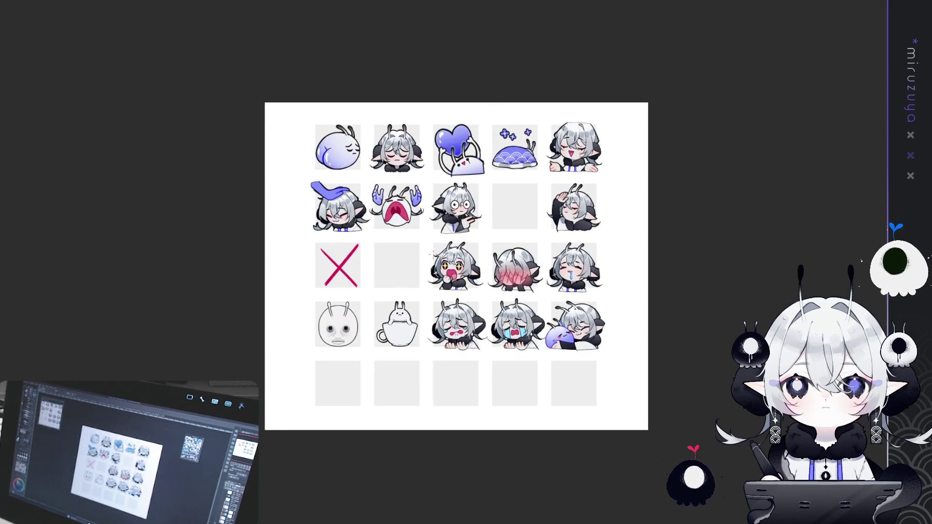
scroll(480, 67, up, 1)
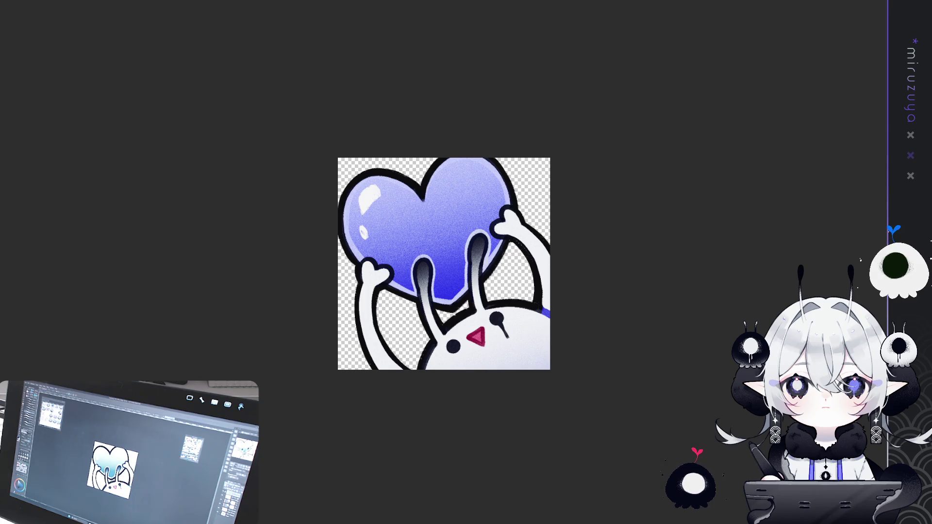
Switch back to the emote sheet document.
key(ctrl+Tab)
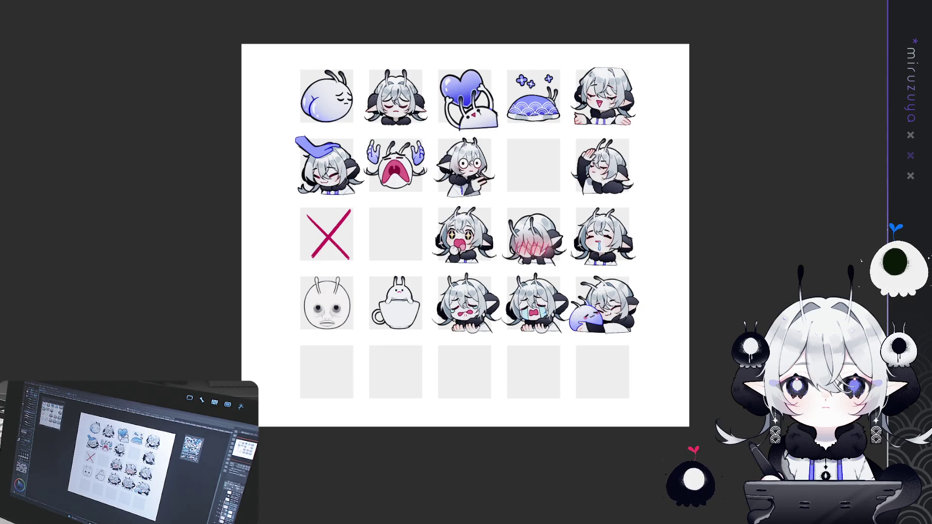
scroll(420, 333, down, 1)
scroll(420, 333, up, 5)
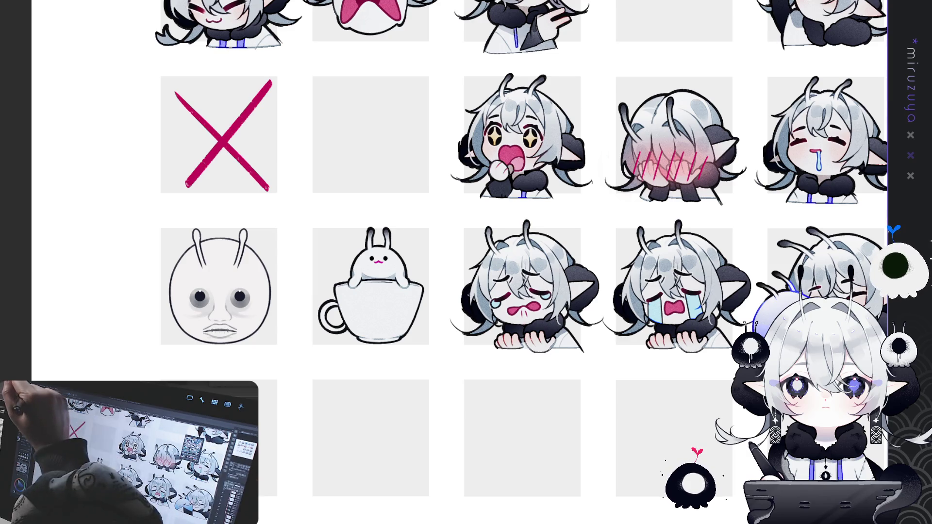
Shade the selected teacup with a darker purple-to-white gradient, then deselect.
drag(416, 337, 392, 355)
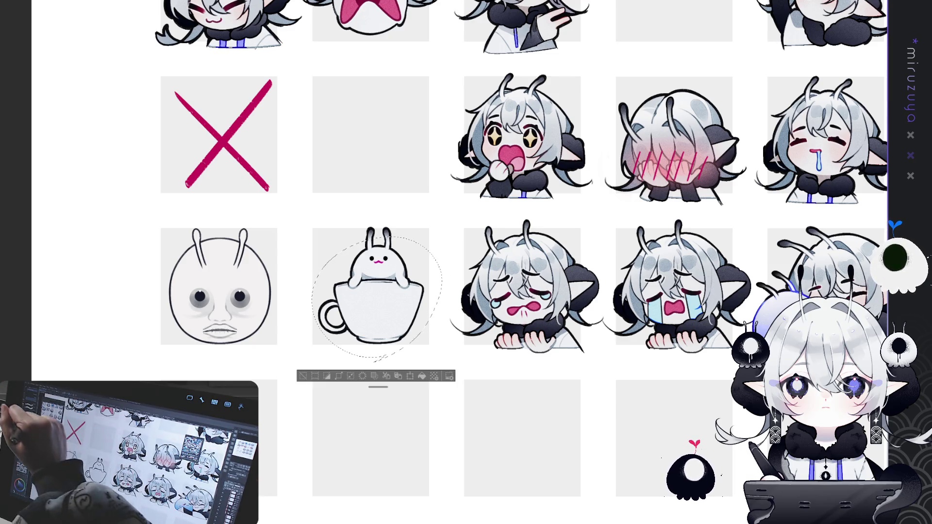
drag(374, 286, 374, 340)
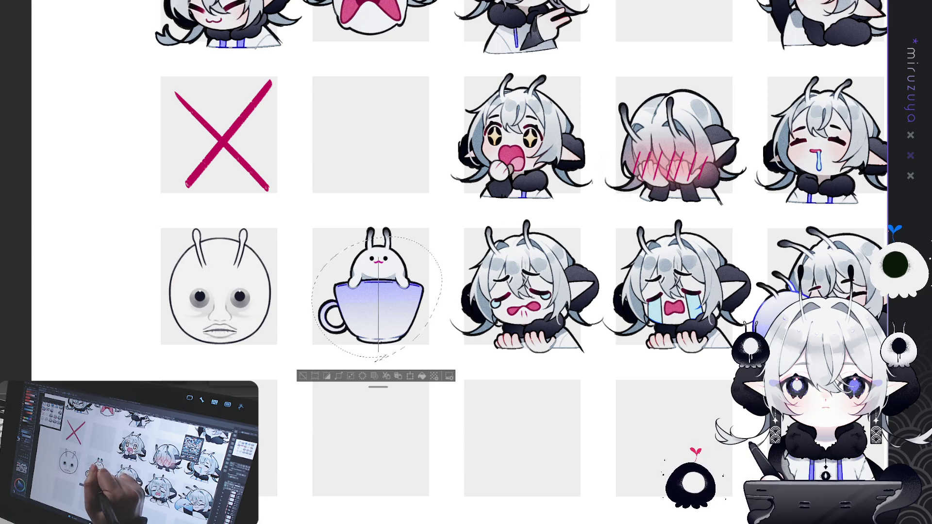
drag(393, 245, 382, 340)
click(305, 375)
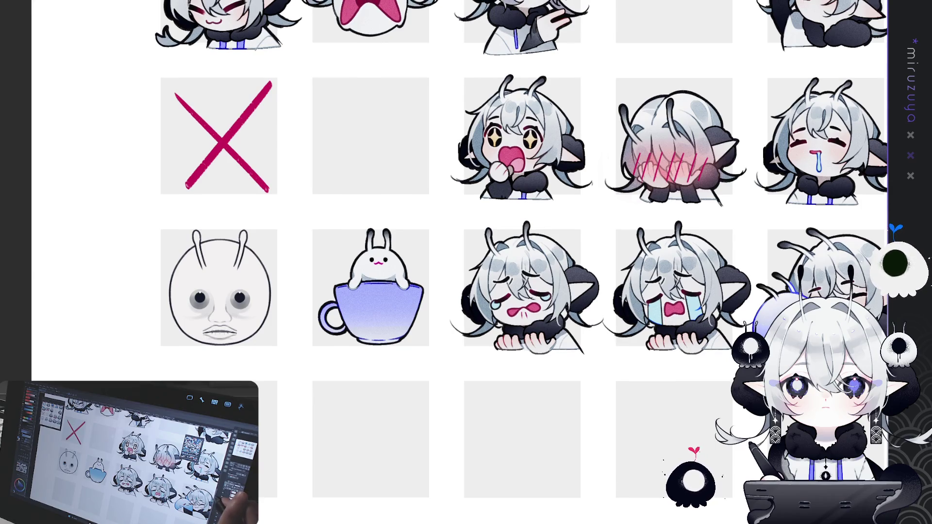
Fill the selected cup handle with lavender matching the cup body.
mouse_move(486, 262)
mouse_down()
mouse_move(534, 340)
mouse_move(486, 369)
mouse_move(427, 369)
mouse_move(397, 350)
mouse_up()
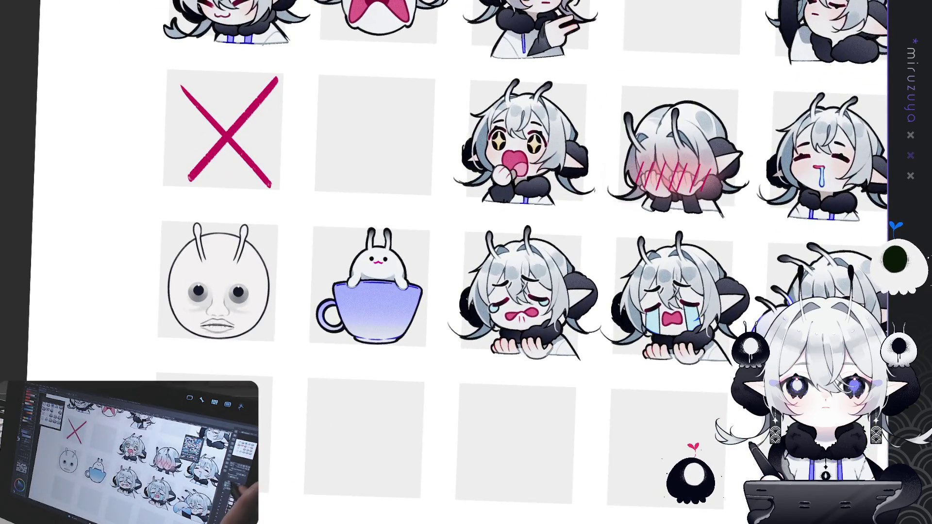
scroll(466, 375, up, 5)
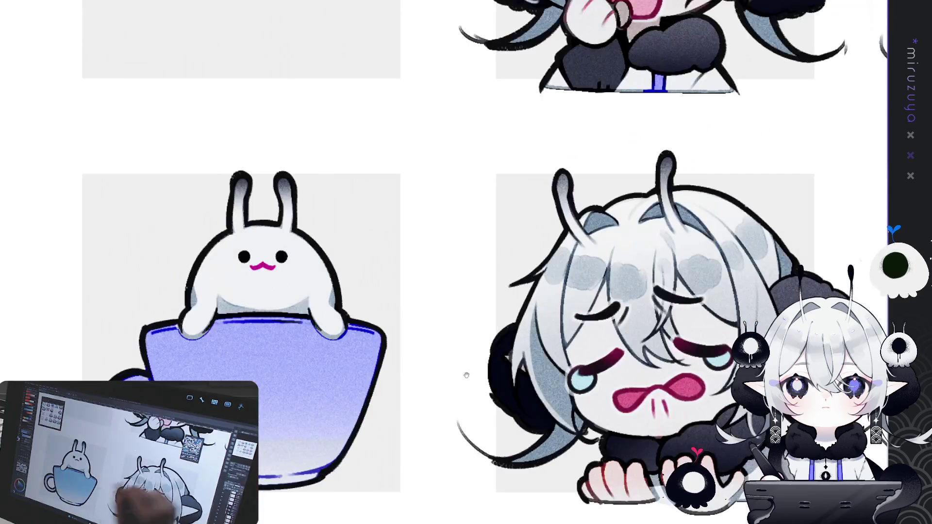
drag(466, 375, 665, 115)
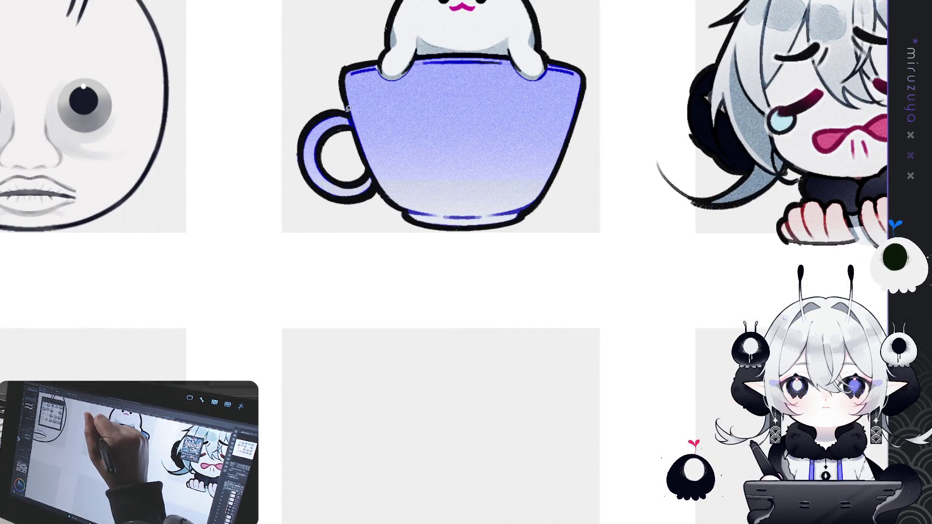
drag(348, 107, 351, 115)
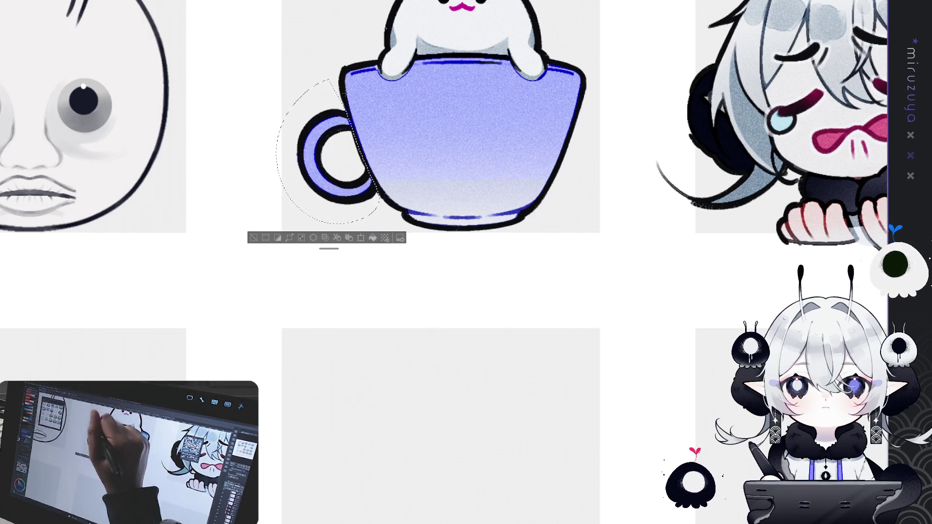
drag(311, 145, 346, 145)
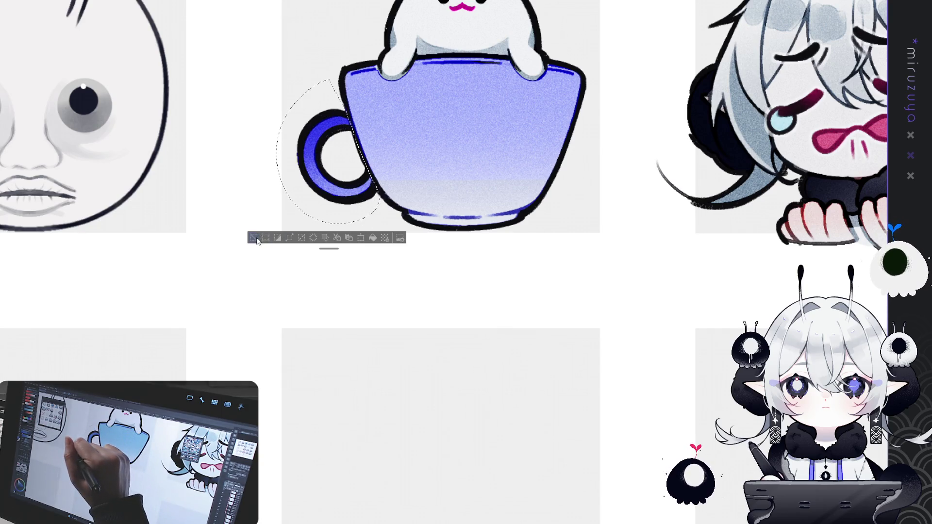
drag(365, 183, 428, 138)
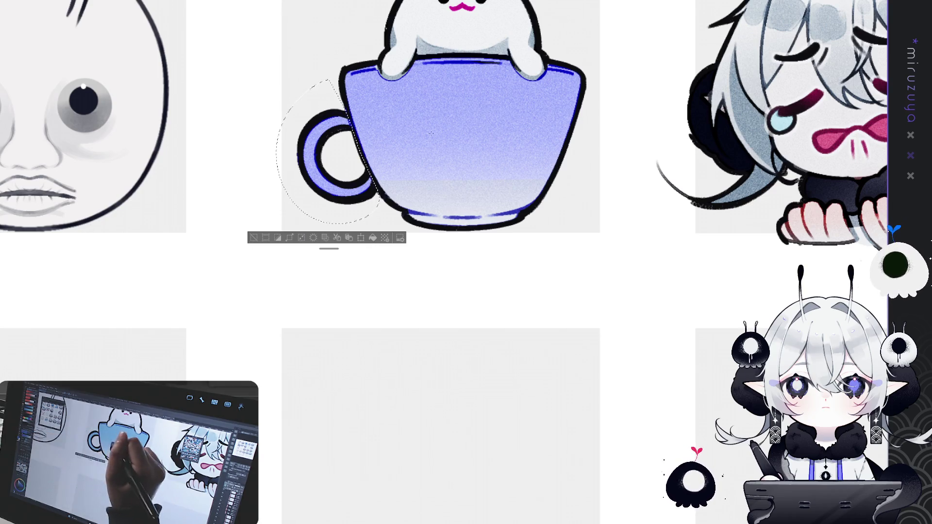
key(Delete)
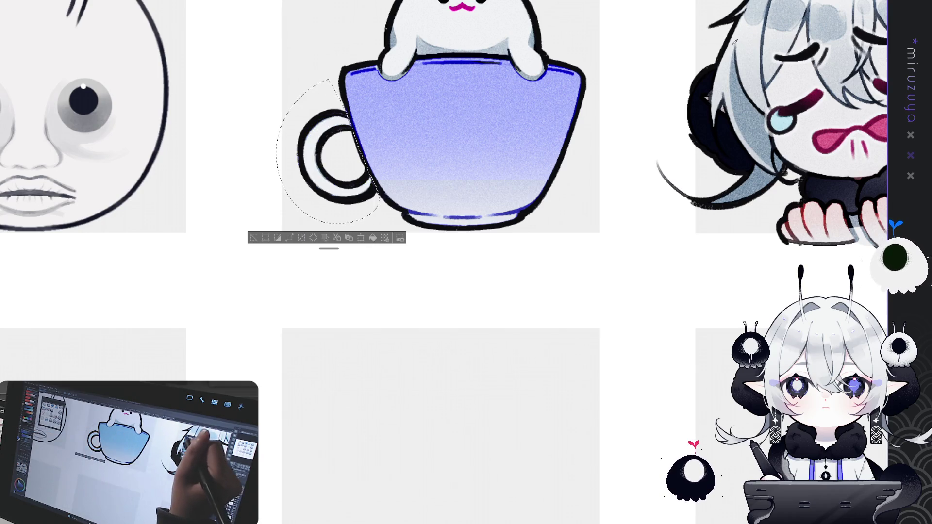
drag(310, 141, 340, 189)
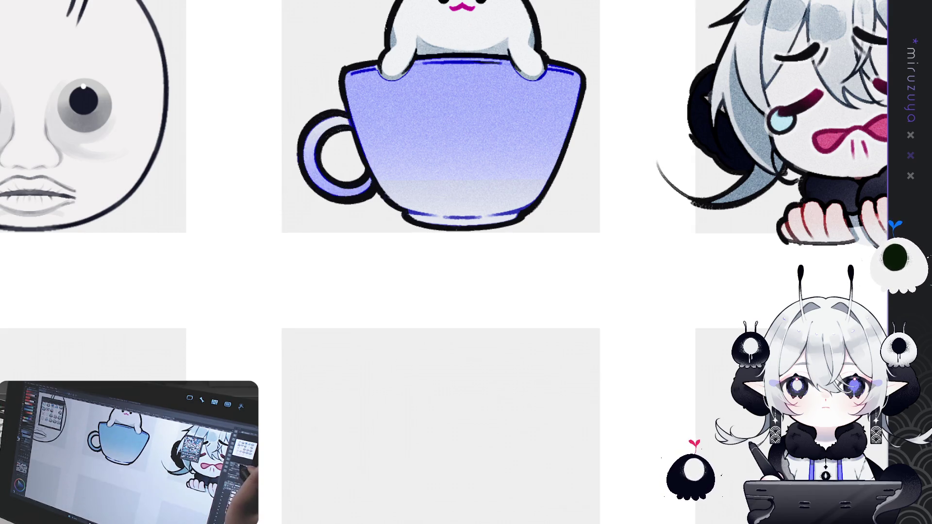
key(ctrl+0)
scroll(466, 262, up, 3)
scroll(466, 262, right, 3)
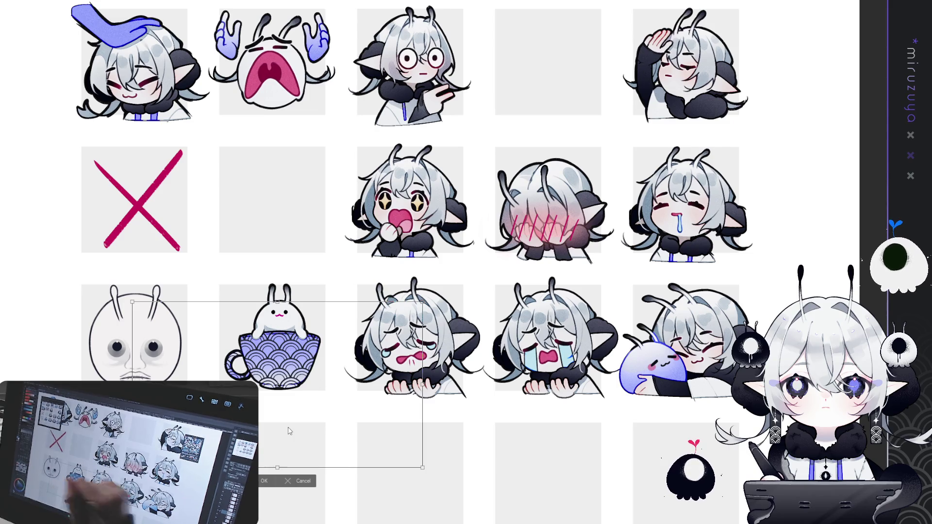
Commit the wave-scale pattern placed over the teacup.
key(Return)
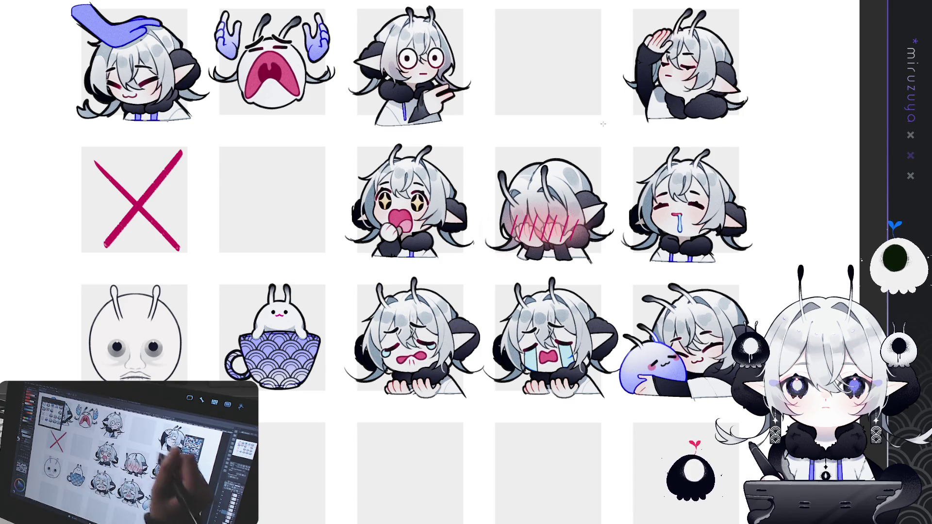
drag(278, 114, 314, 24)
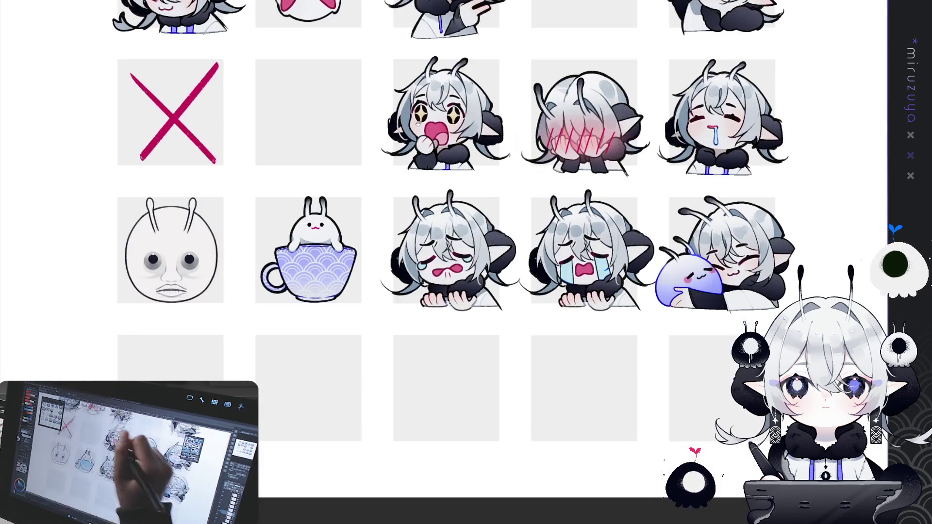
drag(296, 208, 363, 221)
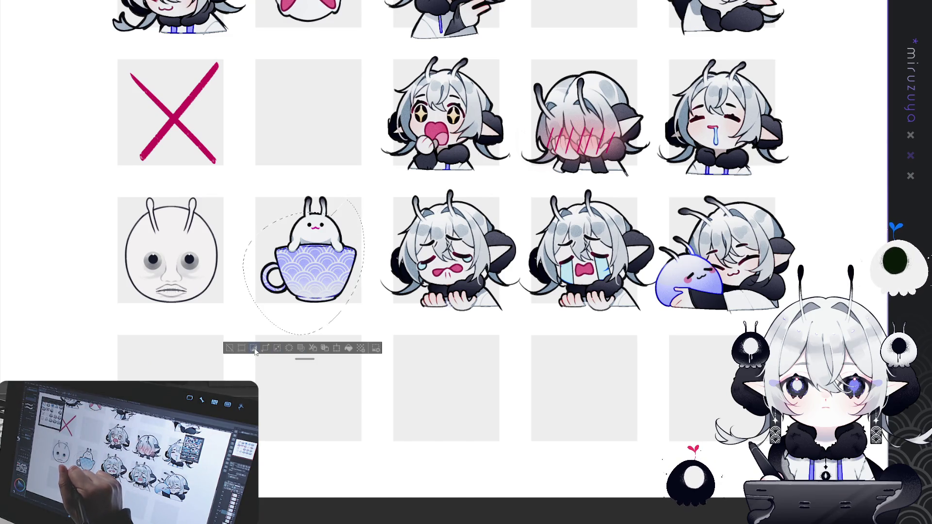
click(255, 349)
key(ctrl+d)
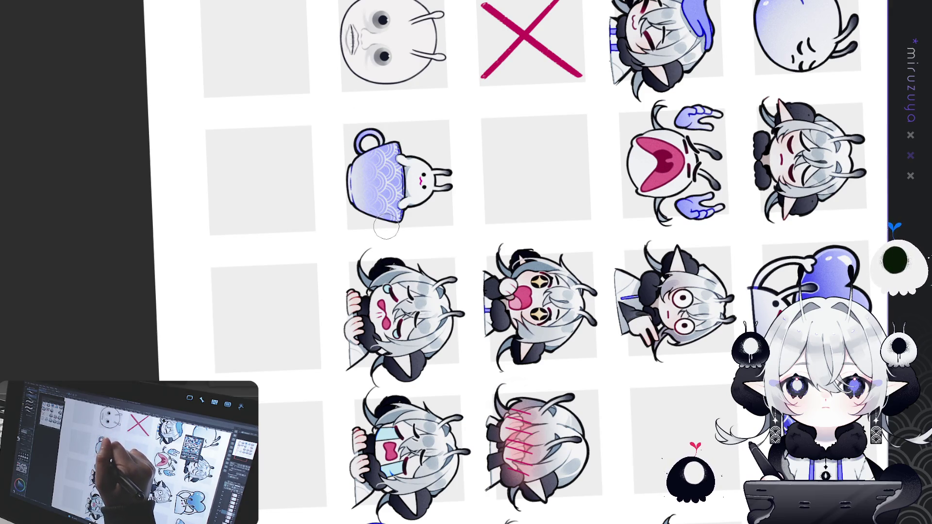
drag(386, 227, 354, 145)
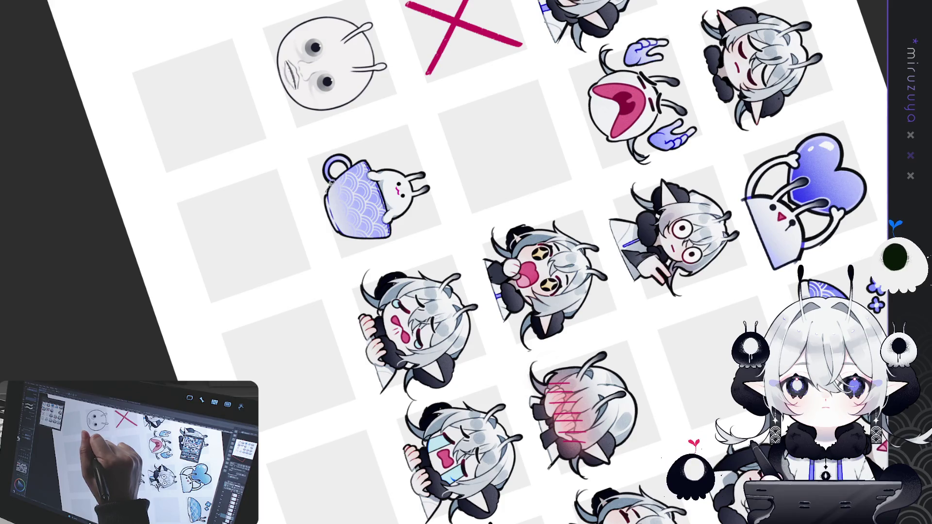
mouse_move(350, 167)
mouse_down()
mouse_move(400, 163)
mouse_move(350, 250)
mouse_move(325, 203)
mouse_up()
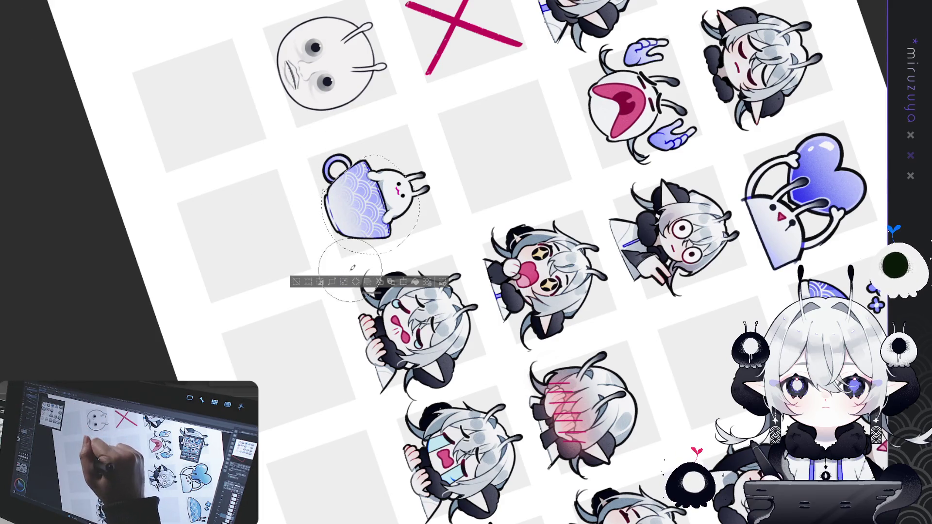
key(ctrl+d)
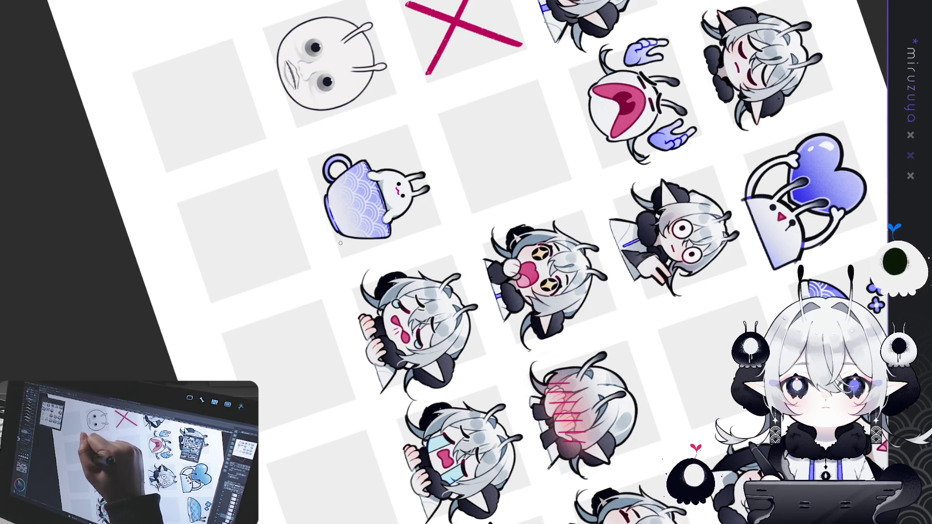
key(ctrl+0)
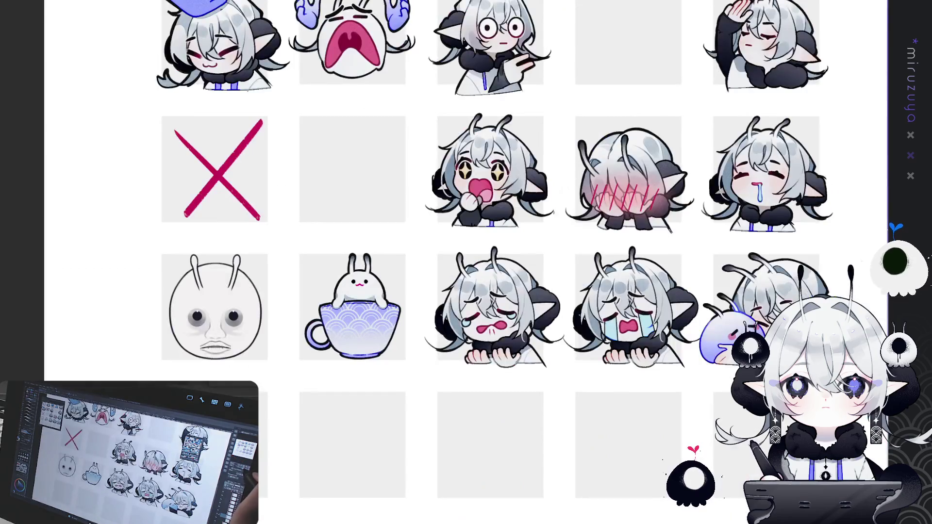
Touch up the edges and outlines of the bunny's left and right paws.
key(ctrl+0)
scroll(453, 393, up, 1)
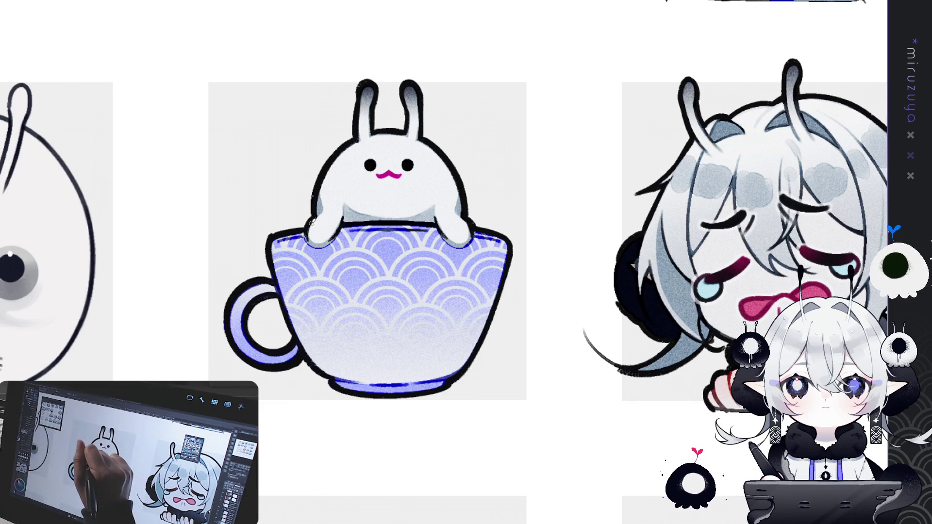
drag(310, 234, 339, 222)
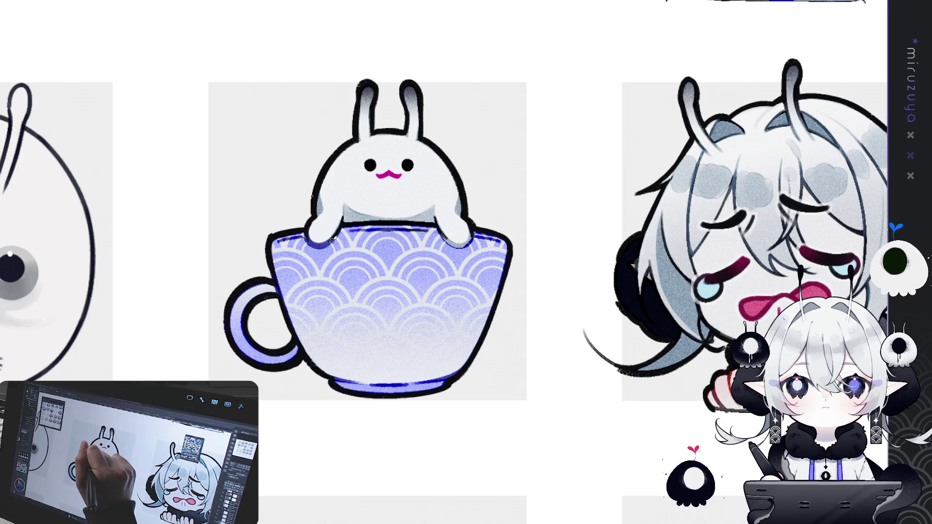
mouse_move(436, 224)
mouse_down()
mouse_move(535, 341)
mouse_move(435, 360)
mouse_up()
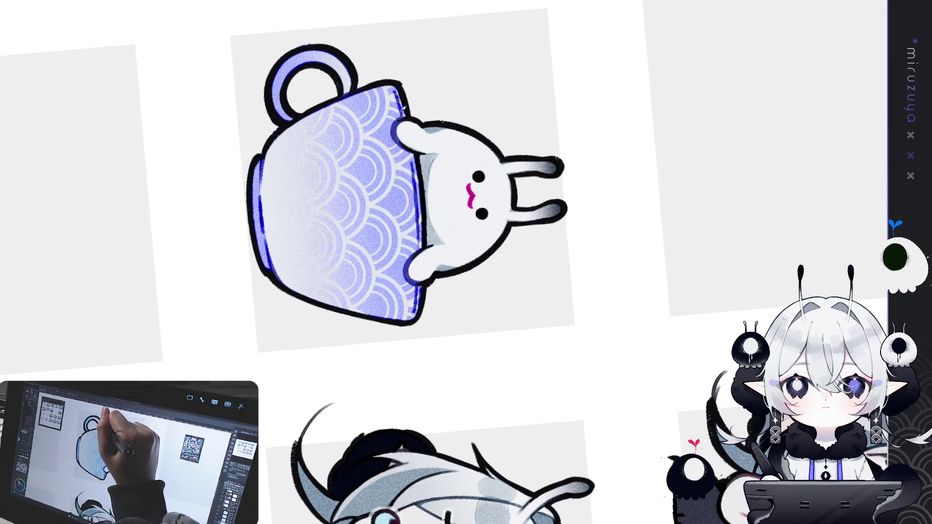
key(ctrl+@)
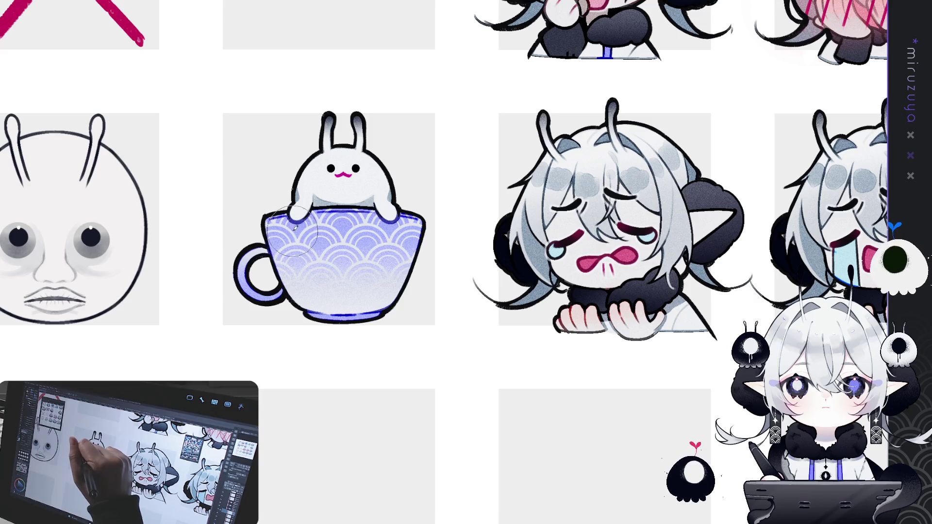
Add darker purple shading to the teacup body and a white highlight down its side.
mouse_move(302, 267)
mouse_down()
mouse_move(325, 284)
mouse_move(359, 289)
mouse_move(384, 272)
mouse_move(345, 262)
mouse_move(320, 223)
mouse_move(378, 221)
mouse_up()
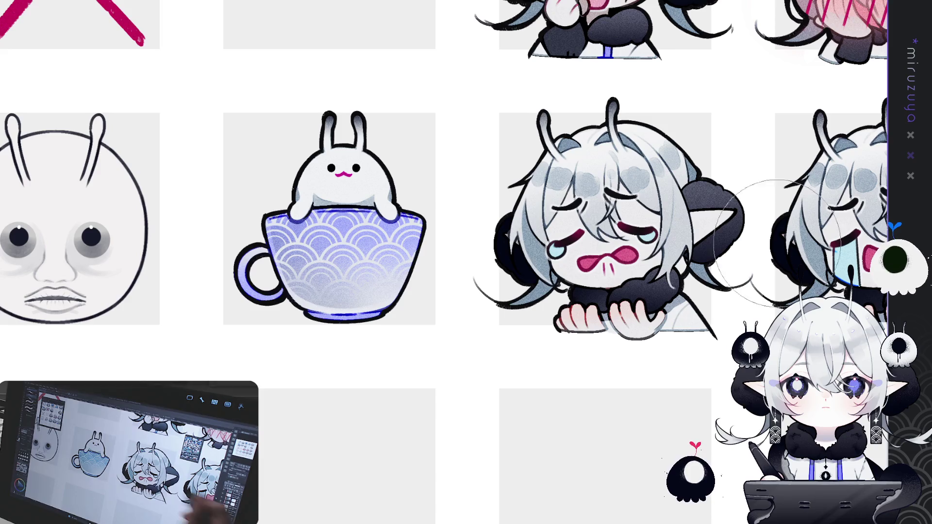
drag(466, 262, 489, 252)
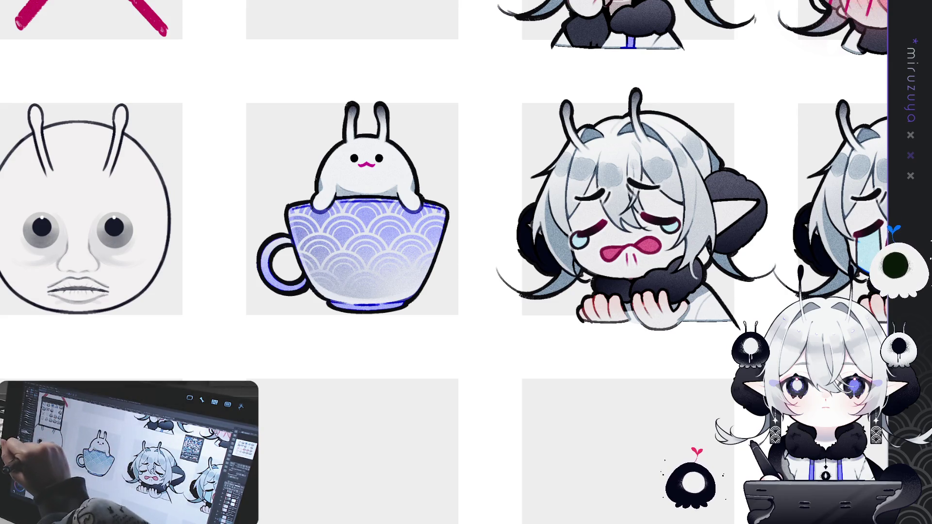
mouse_move(303, 236)
mouse_down()
mouse_move(338, 177)
mouse_move(335, 227)
mouse_up()
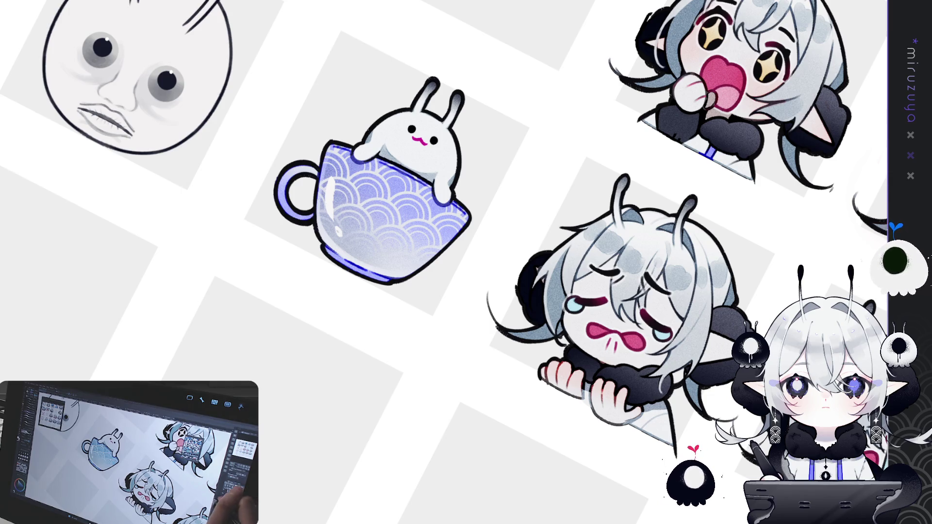
key(5)
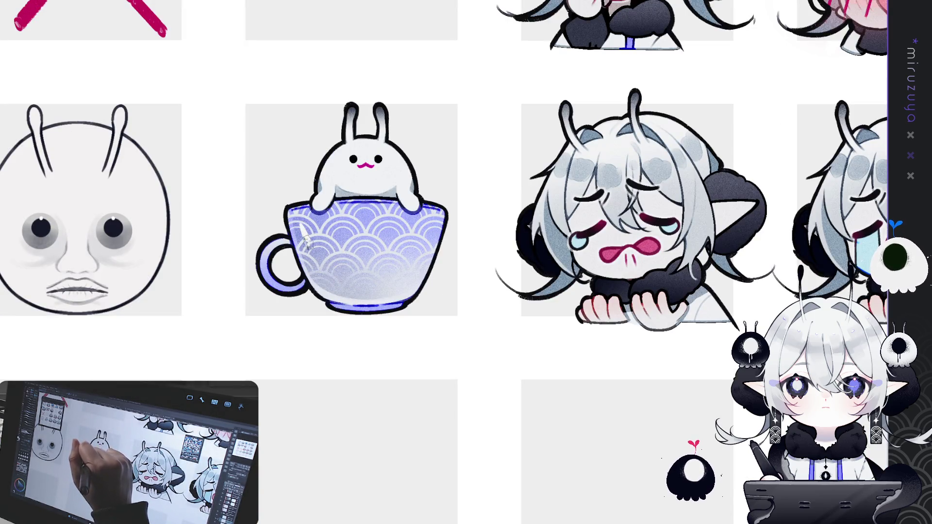
drag(296, 217, 318, 270)
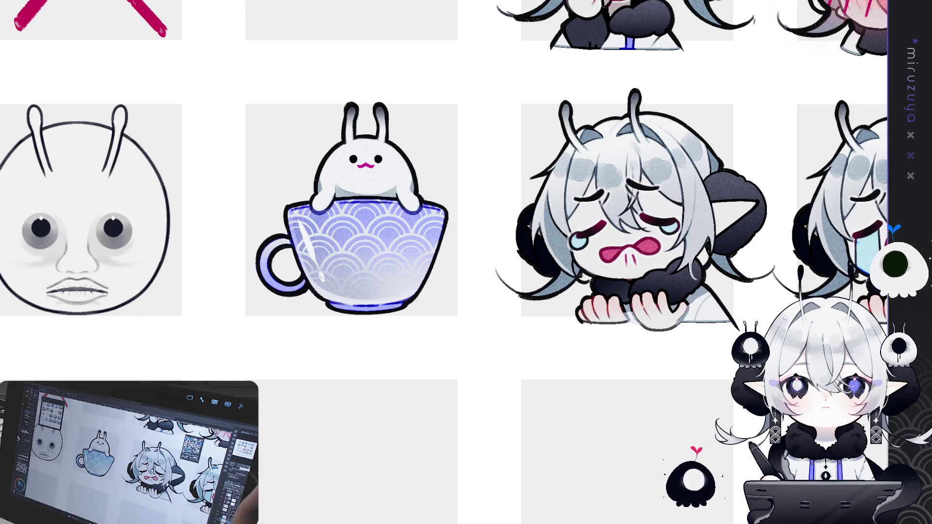
key(ctrl+0)
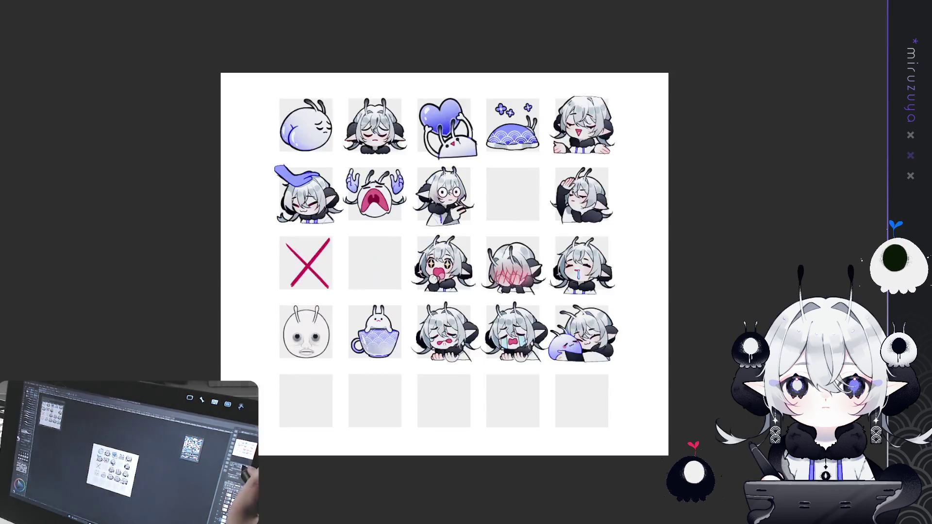
scroll(439, 277, up, 5)
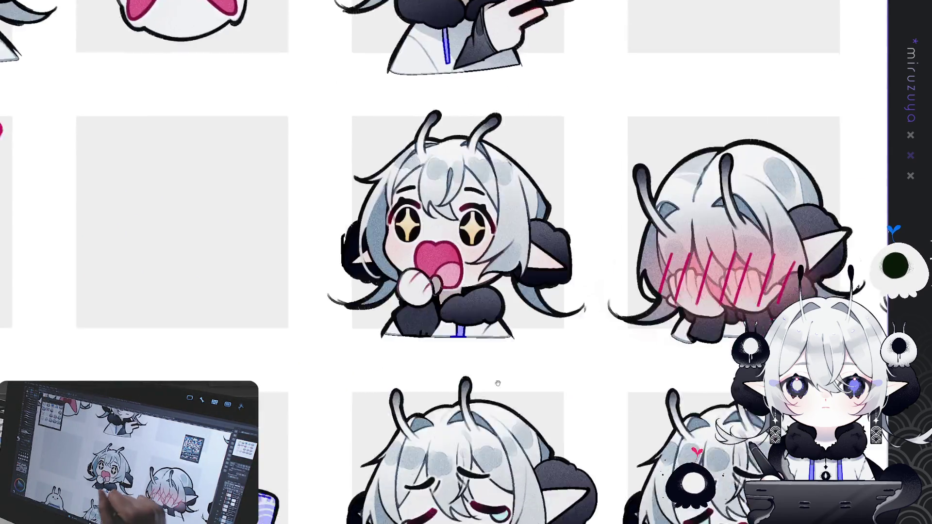
drag(498, 383, 692, 165)
scroll(444, 256, up, 3)
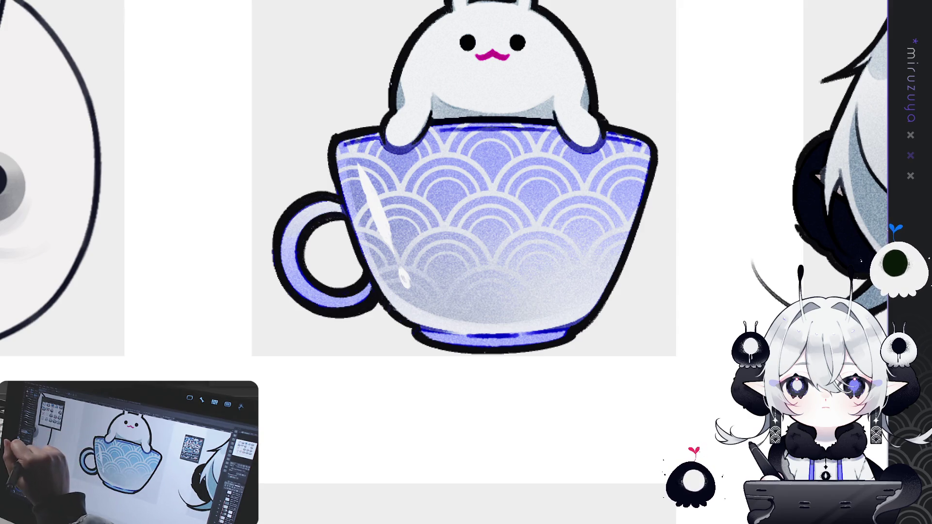
Airbrush soft light highlights along the cup handle's top, inner and outer left edges.
mouse_move(340, 211)
mouse_down()
mouse_move(309, 221)
mouse_move(301, 276)
mouse_move(376, 142)
mouse_move(373, 183)
mouse_move(400, 204)
mouse_up()
mouse_move(374, 170)
mouse_down()
mouse_move(399, 203)
mouse_move(366, 135)
mouse_move(363, 189)
mouse_move(390, 206)
mouse_up()
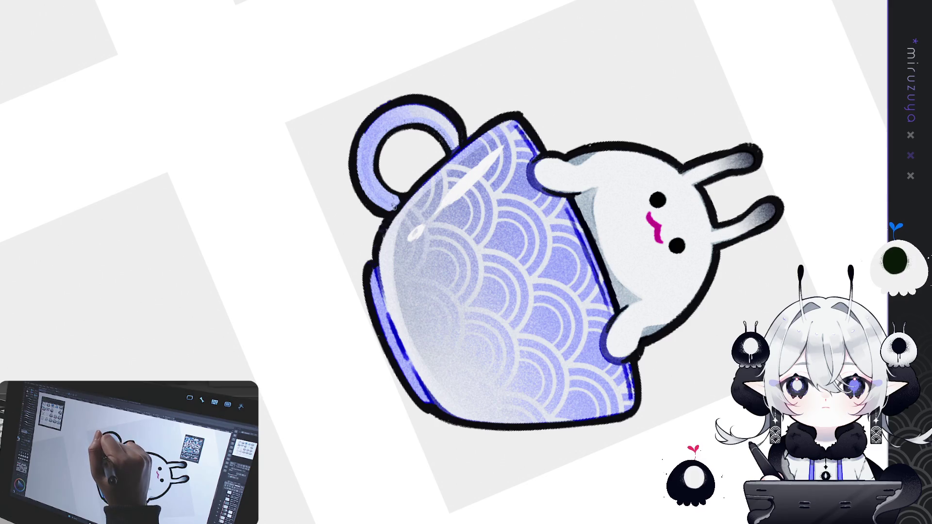
mouse_move(500, 271)
mouse_down()
mouse_move(478, 301)
mouse_move(485, 243)
mouse_up()
mouse_move(292, 240)
mouse_down()
mouse_move(291, 200)
mouse_move(332, 166)
mouse_up()
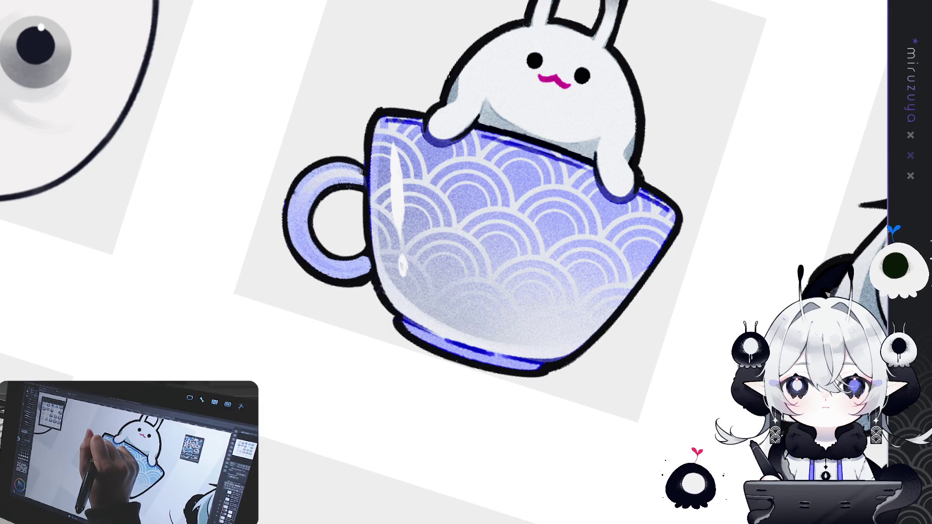
mouse_move(361, 170)
mouse_down()
mouse_move(315, 170)
mouse_move(299, 207)
mouse_up()
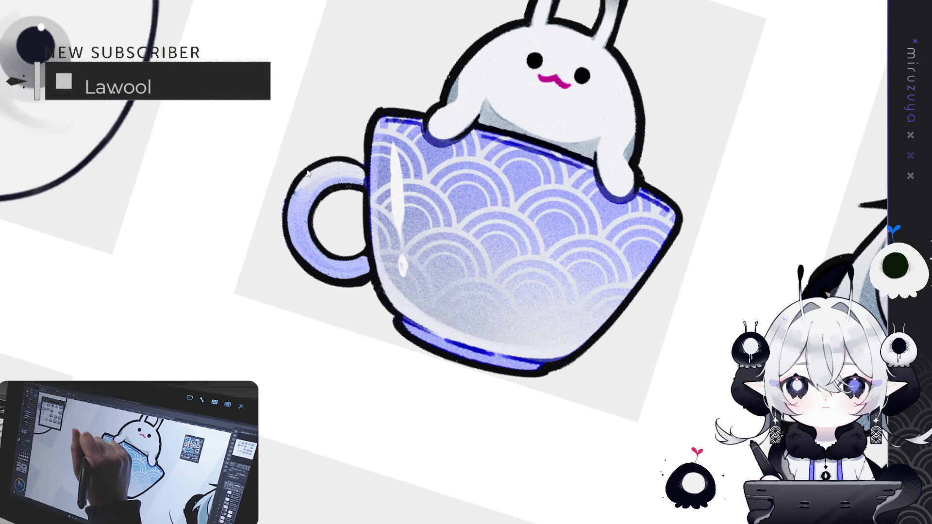
Redraw a shorter dark outline stroke on the handle's outer left edge.
drag(297, 177, 294, 248)
key(ctrl+z)
drag(291, 209, 299, 177)
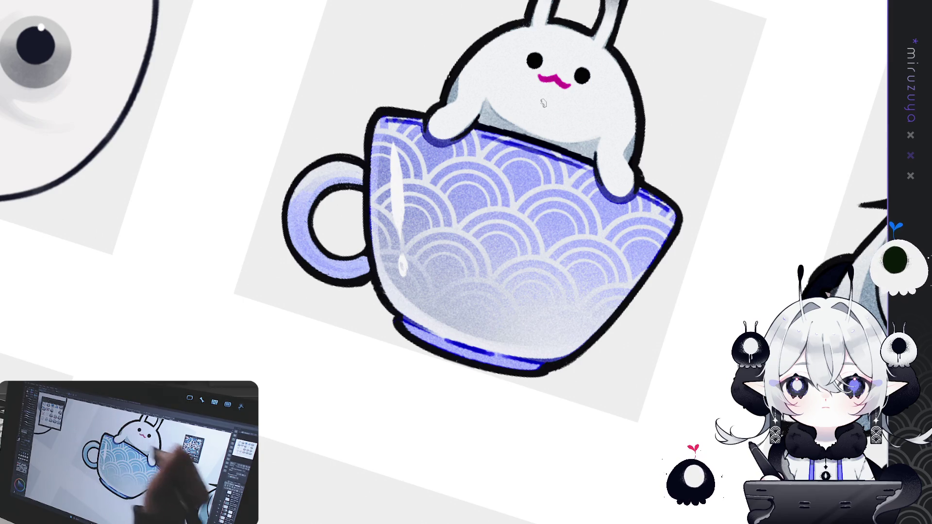
Reset the canvas rotation with Ctrl+0 so the whole emote sheet fits upright.
key(ctrl+0)
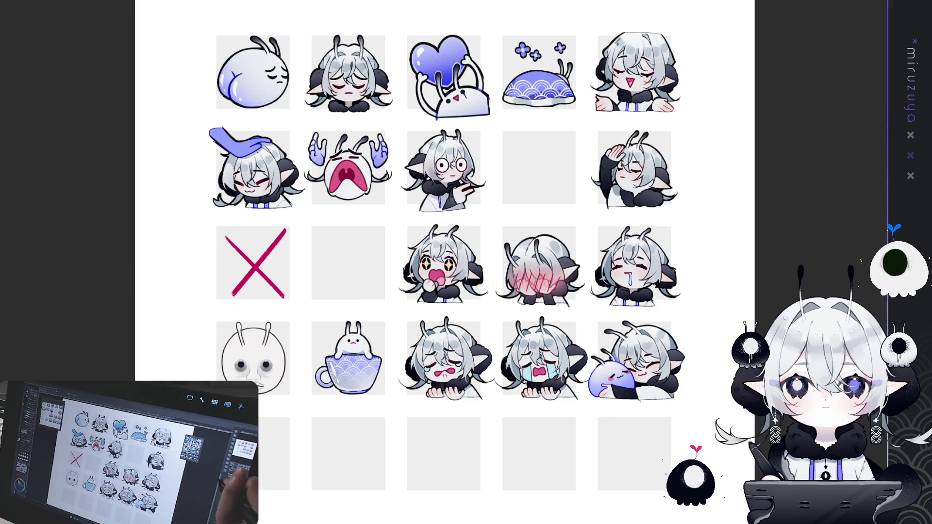
Zoom in on the teacup bunny and its lavender wave-patterned cup.
scroll(725, 174, up, 5)
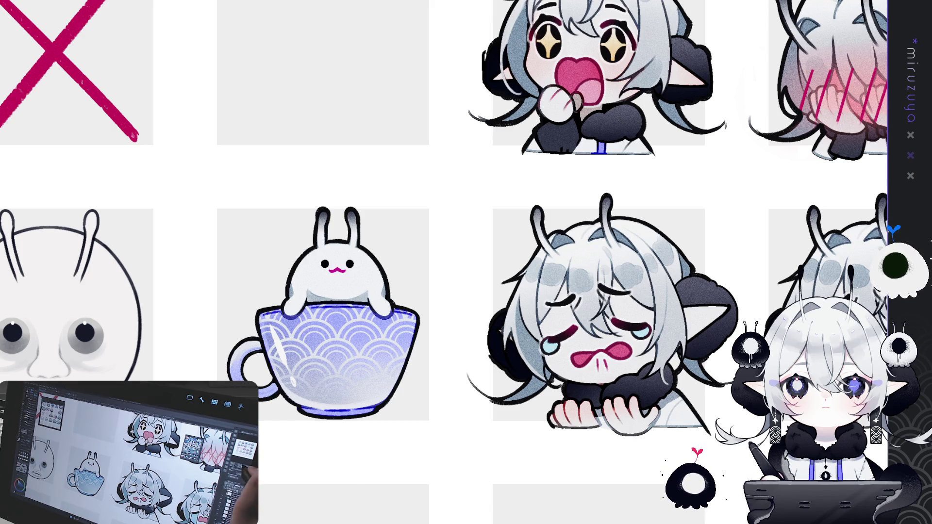
scroll(313, 331, up, 3)
Lasso the bunny's face, then resize it and tilt it slightly.
mouse_move(364, 245)
mouse_down()
mouse_move(317, 218)
mouse_move(361, 254)
mouse_up()
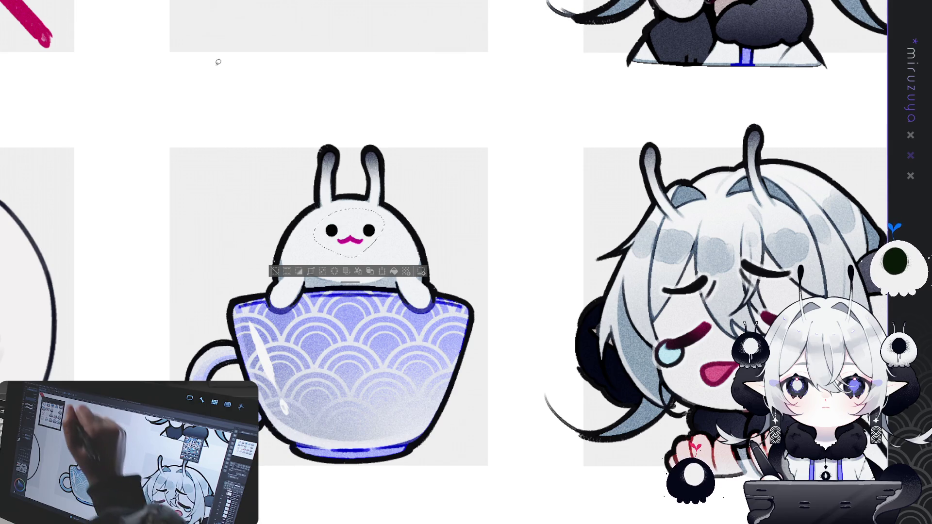
click(310, 271)
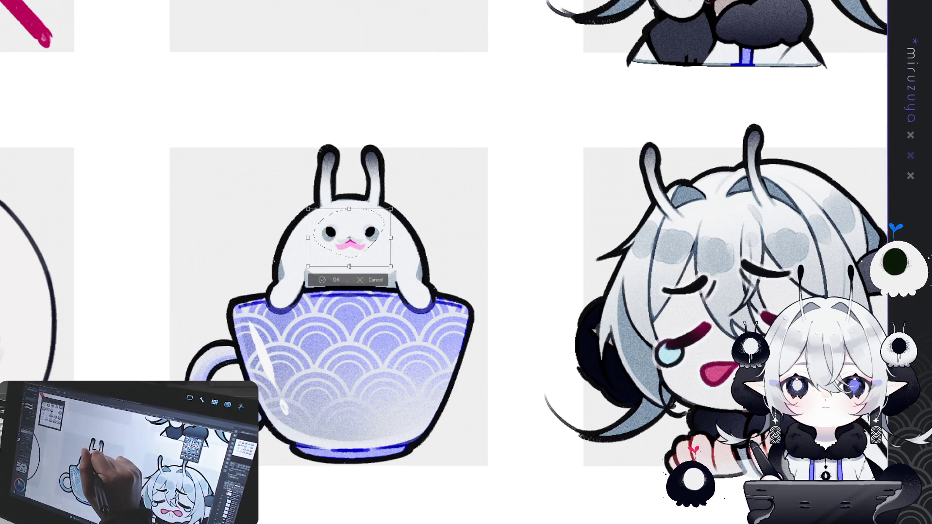
click(330, 279)
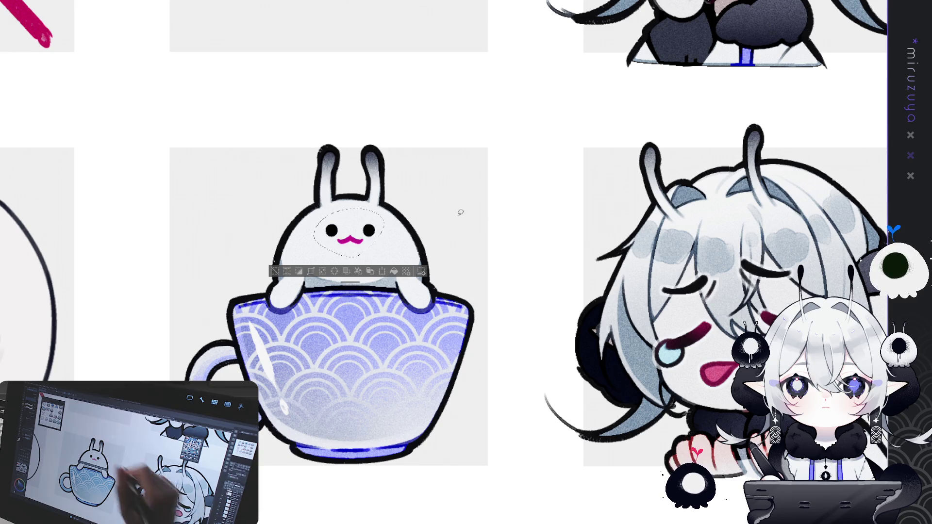
click(311, 271)
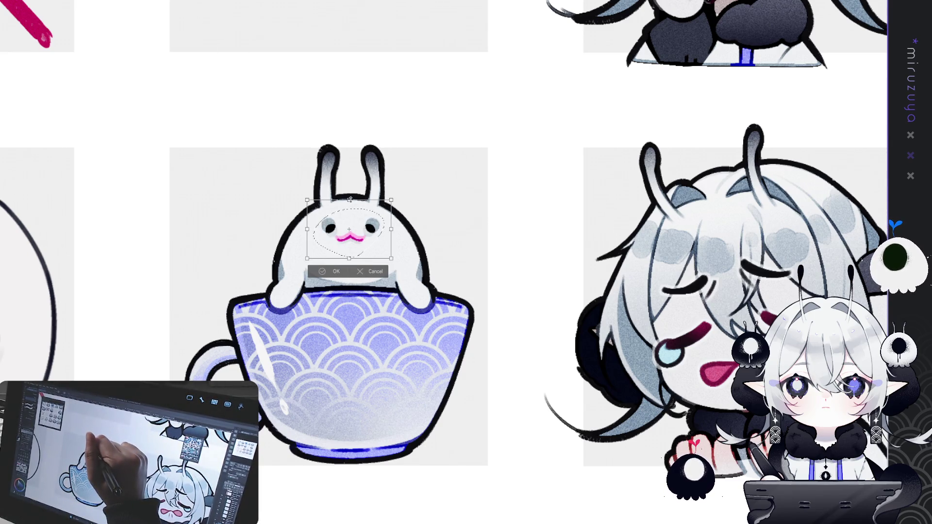
drag(374, 263, 364, 261)
click(332, 271)
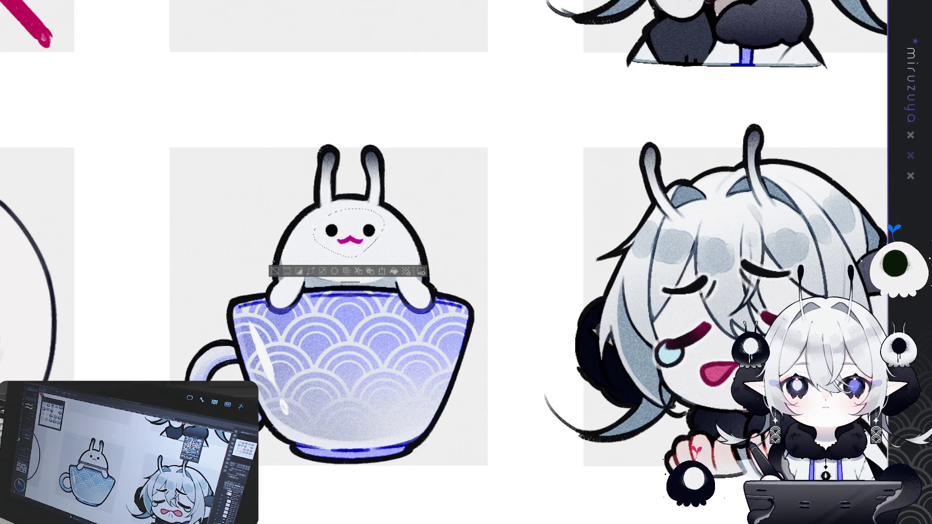
Stretch the bunny's eyes and mouth slightly wider, deselect, and fit the sheet in view.
key(ctrl+t)
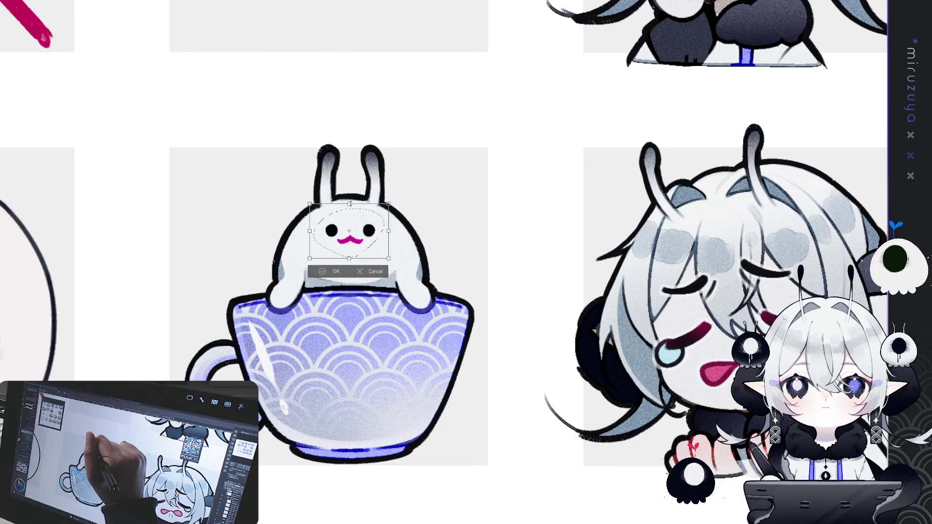
drag(349, 258, 351, 255)
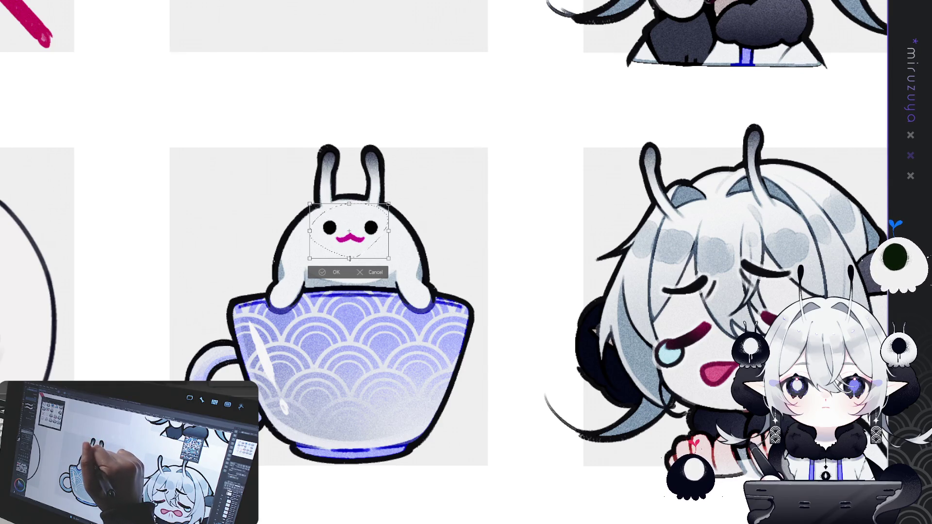
click(339, 273)
key(ctrl+d)
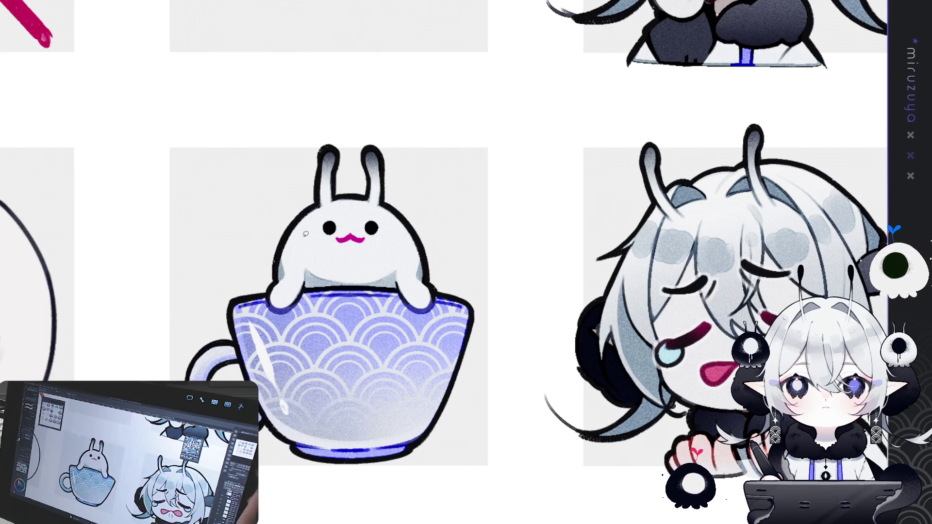
key(ctrl+0)
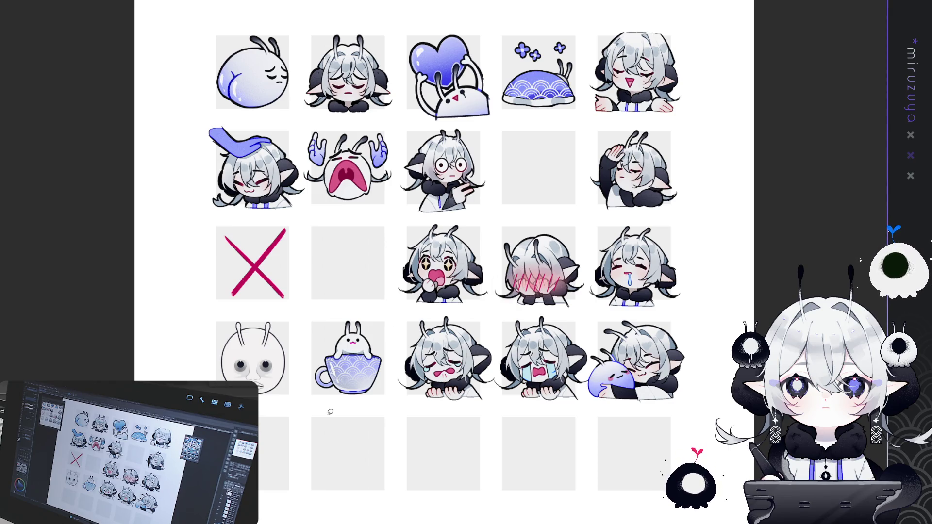
scroll(330, 412, up, 8)
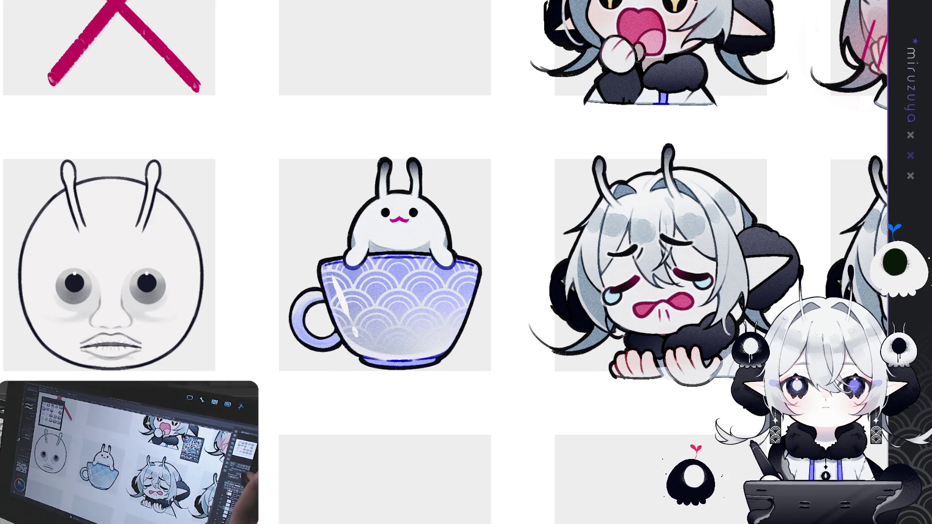
key(ctrl+plus)
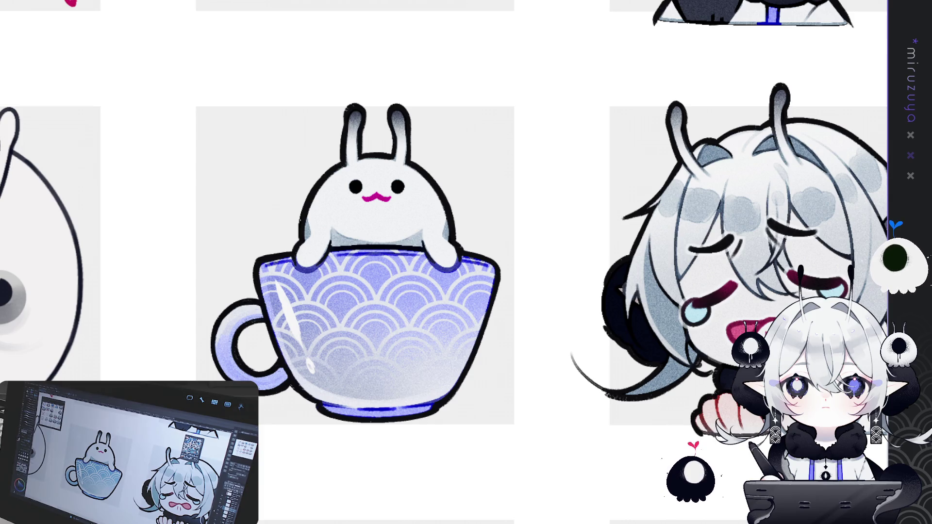
scroll(466, 262, down, 5)
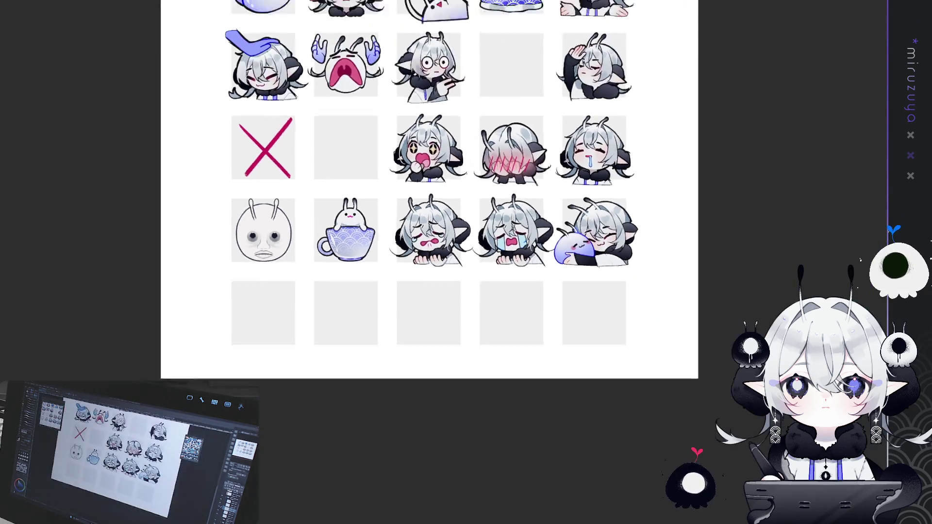
scroll(452, 252, down, 3)
scroll(452, 253, up, 5)
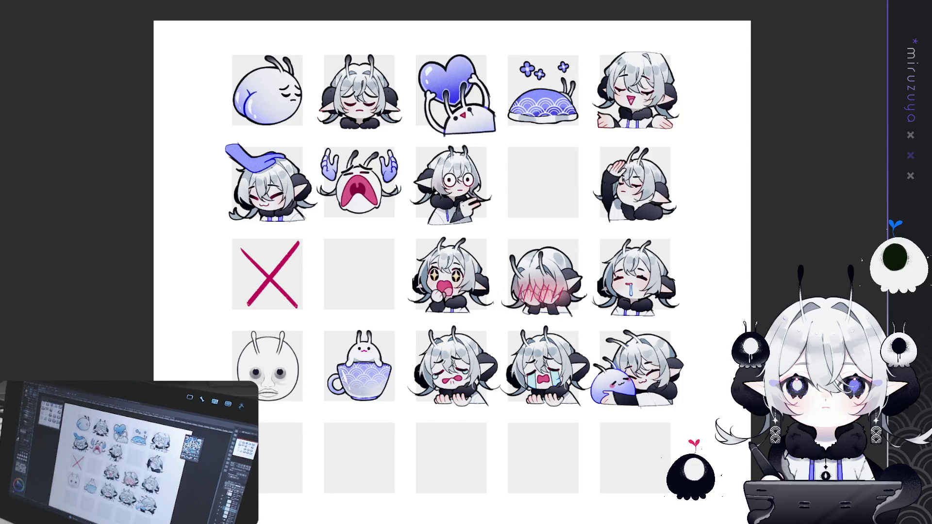
scroll(451, 252, down, 1)
scroll(451, 252, up, 4)
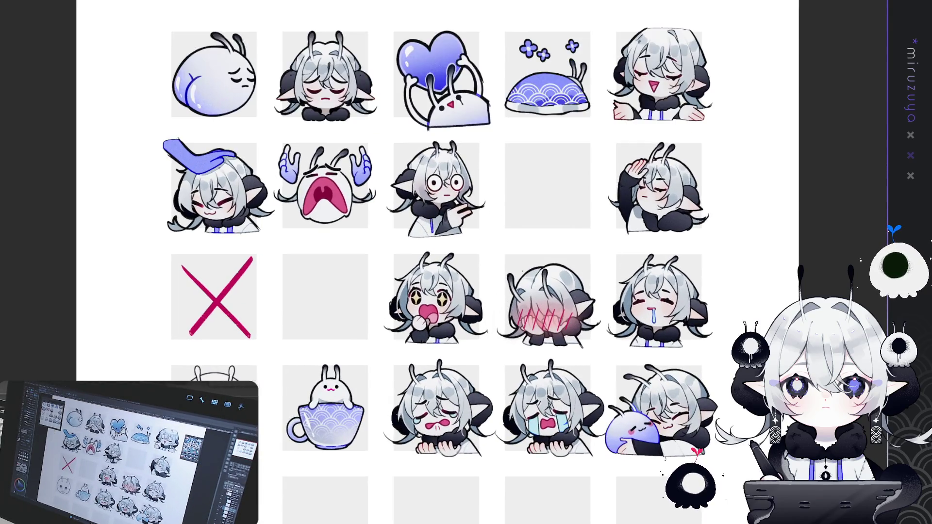